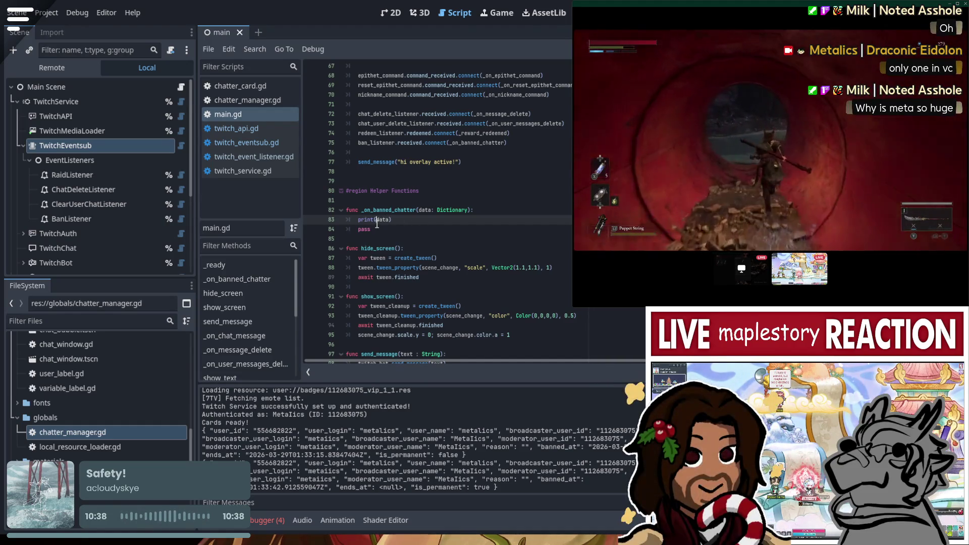
Select the print(data) and pass lines (83–84) in _on_banned_chatter.
drag(380, 230, 358, 219)
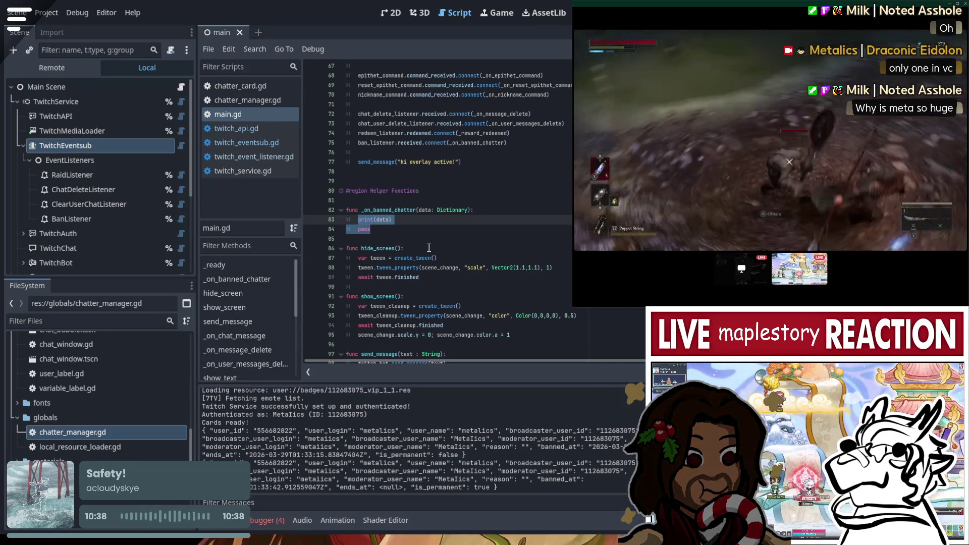
Replace the placeholder lines with an 'if data.is_permanent:' condition.
key(BackSpace)
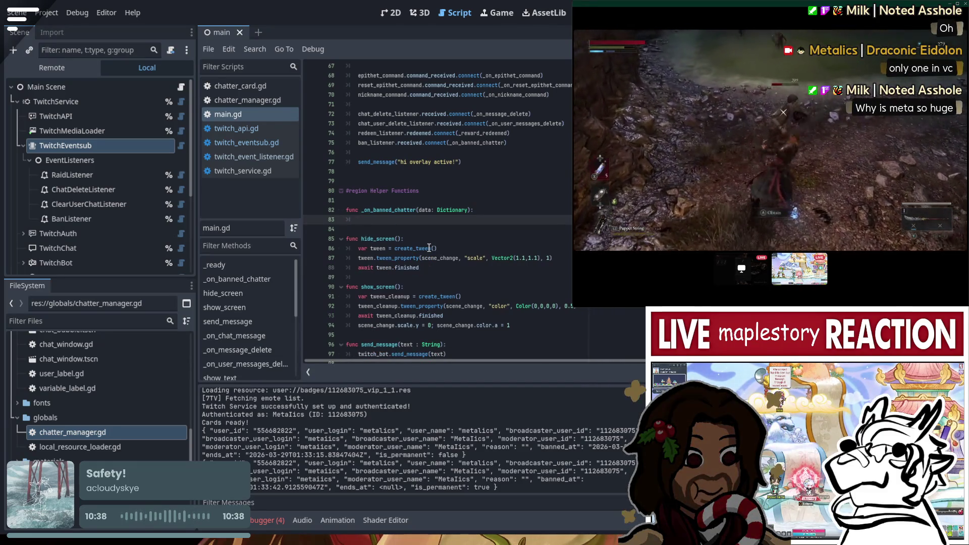
text(data.is_p)
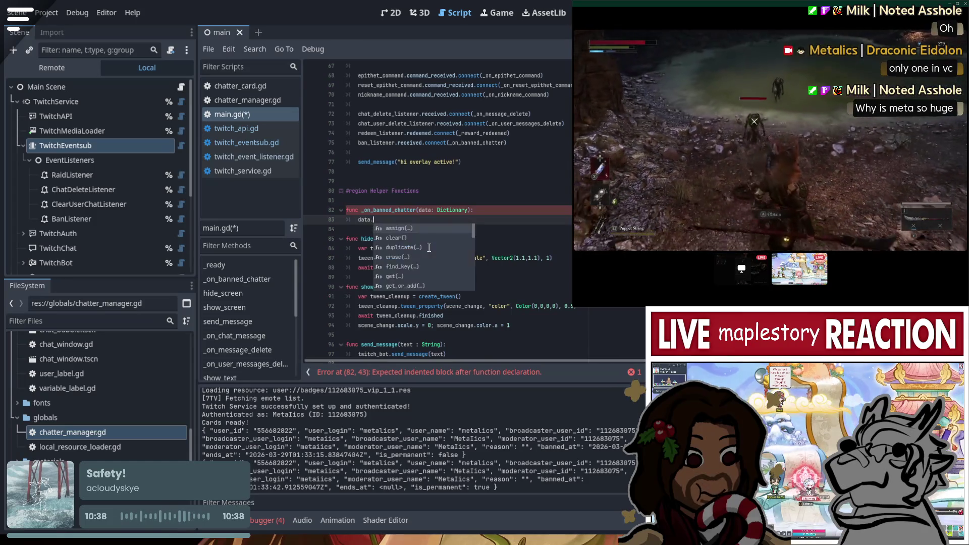
text(ermanent)
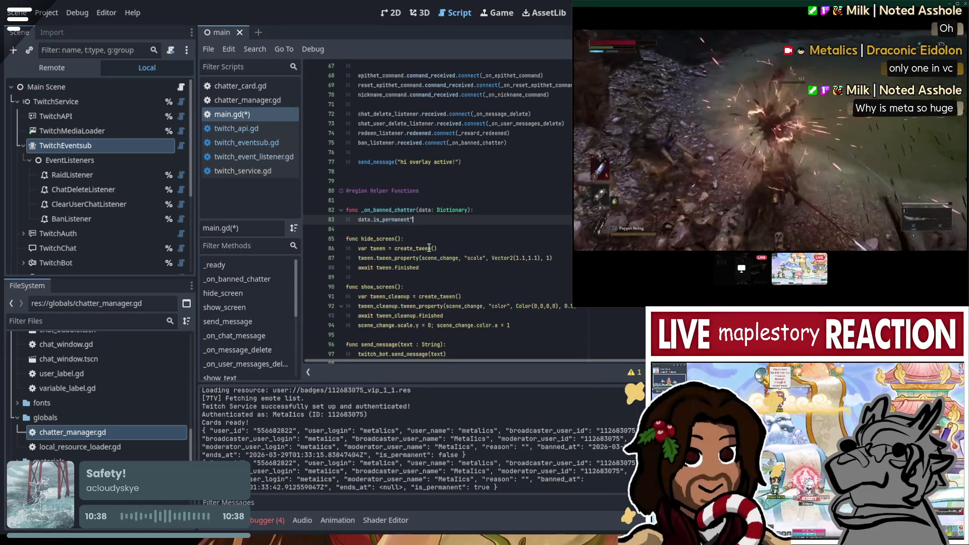
key(Home)
text(if)
key(End)
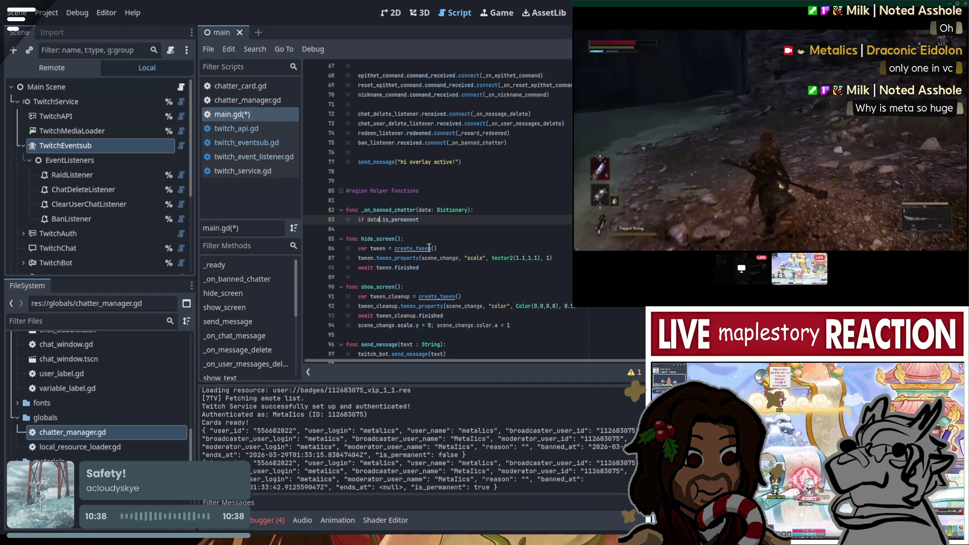
text(:)
key(Return)
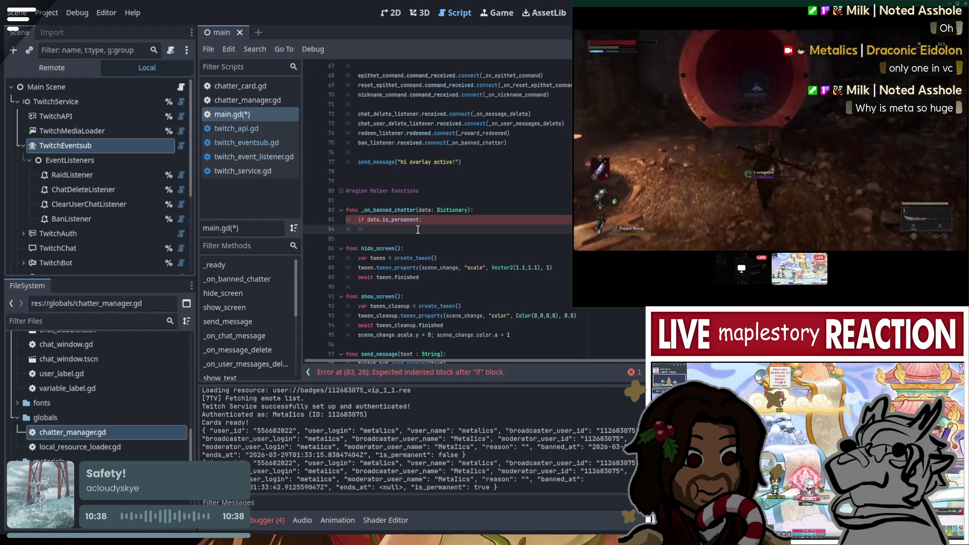
Call ChatterManager.delete_chatter() inside the if block.
text(Cha)
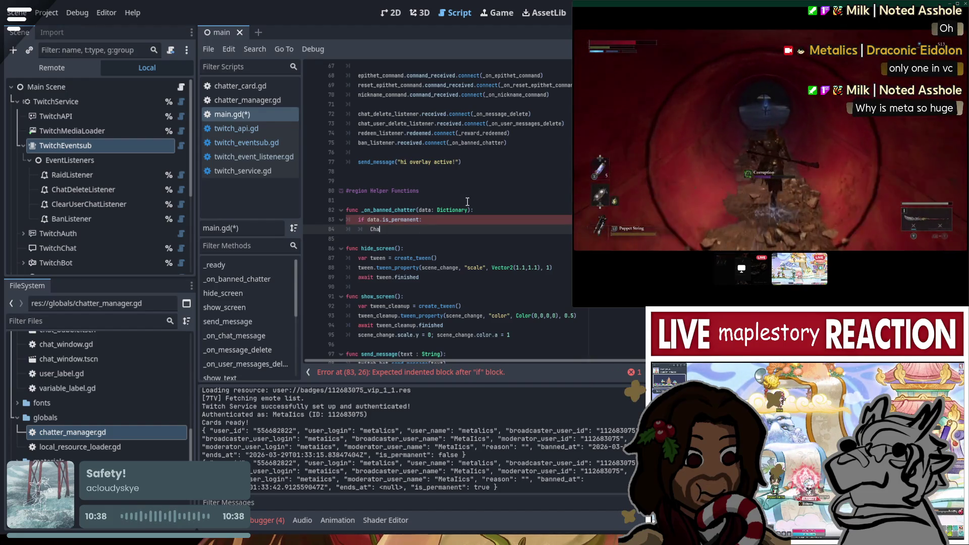
text(tterM)
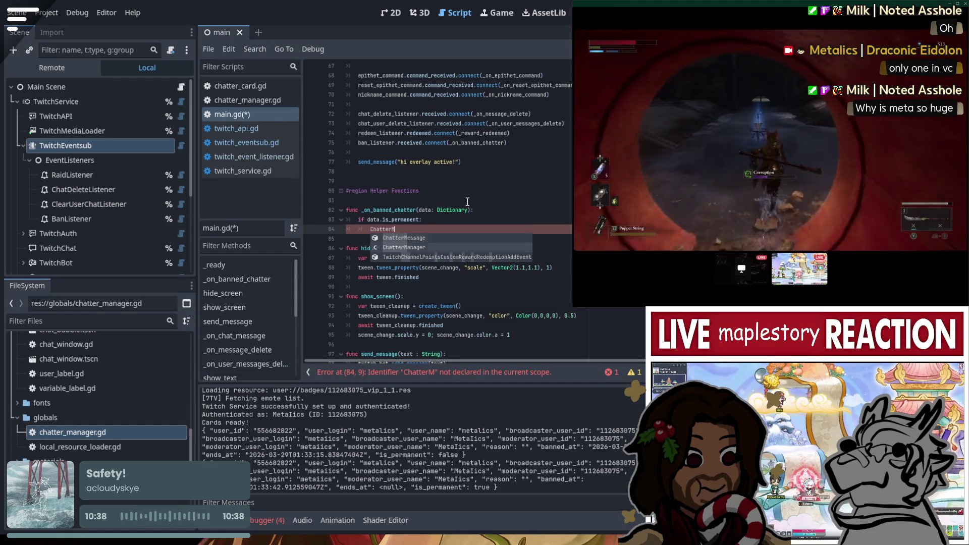
key(Down)
key(Return)
text(del)
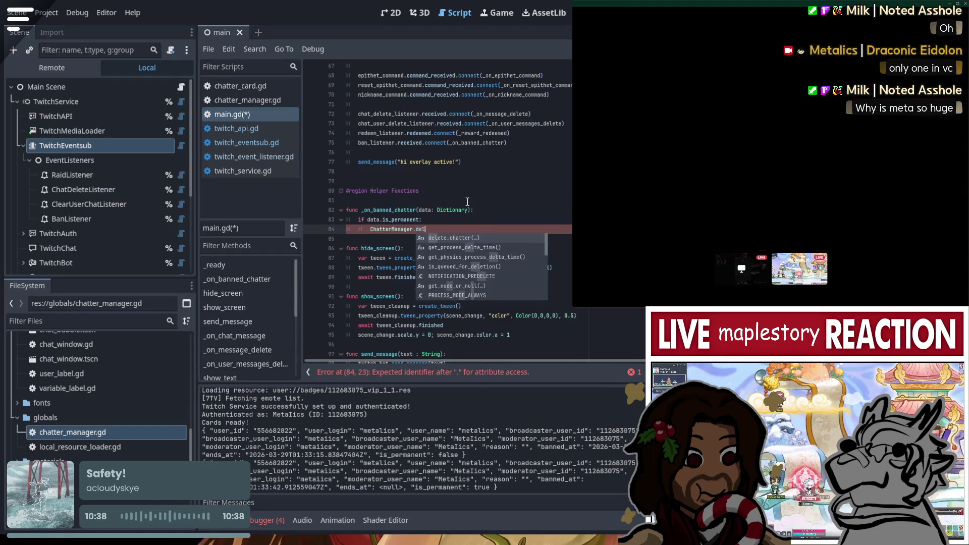
key(Return)
key(ctrl+shift+Return)
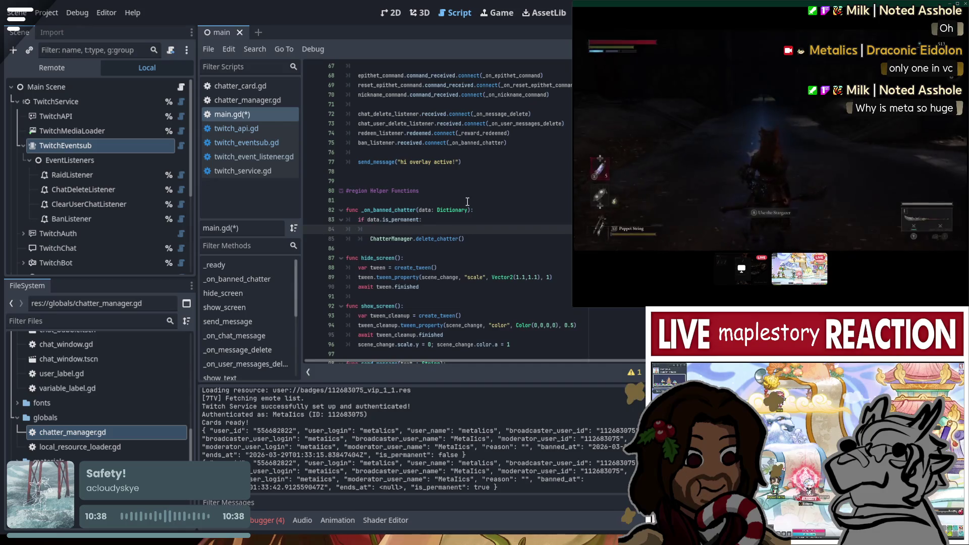
key(Up)
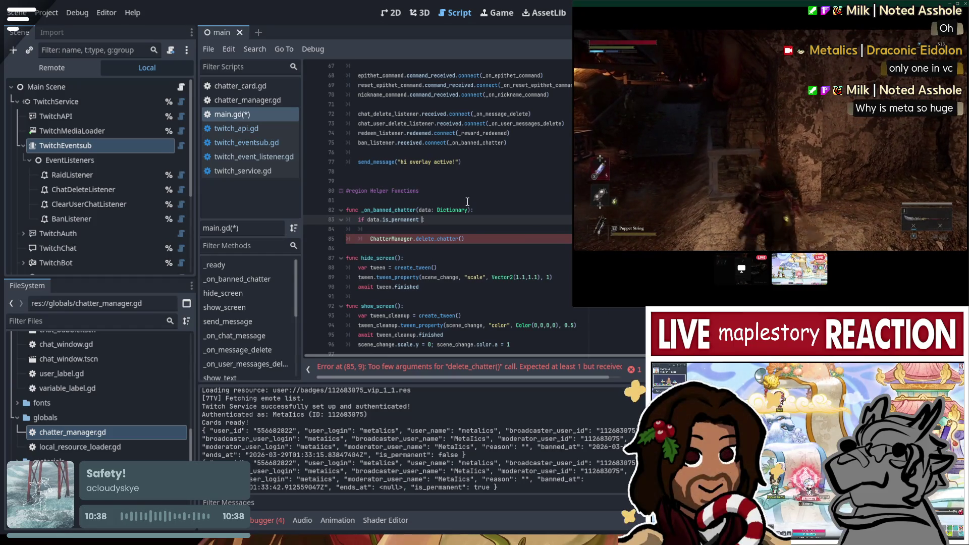
Extend the condition with '&& data.user_id is in chatters.keys():' and remove the extra blank line.
text(&& chatter)
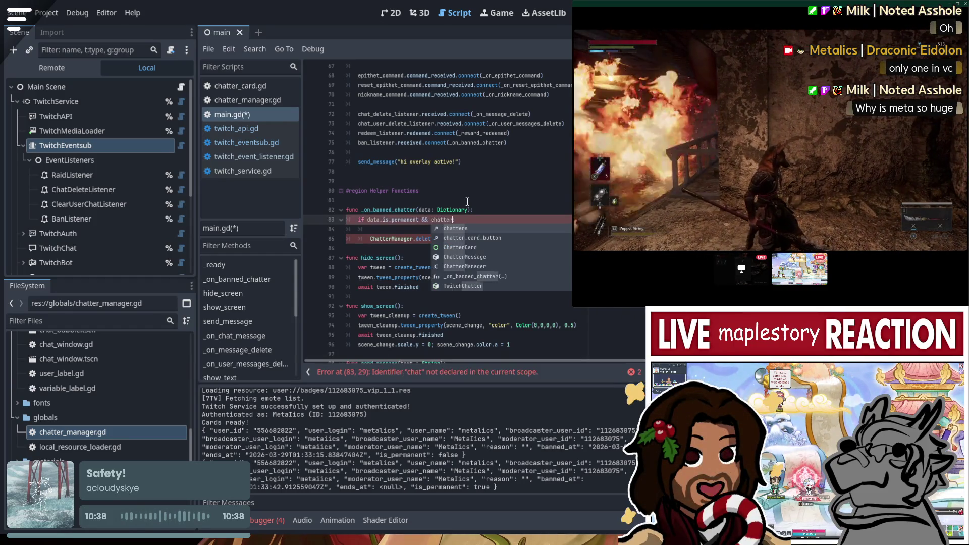
text(s)
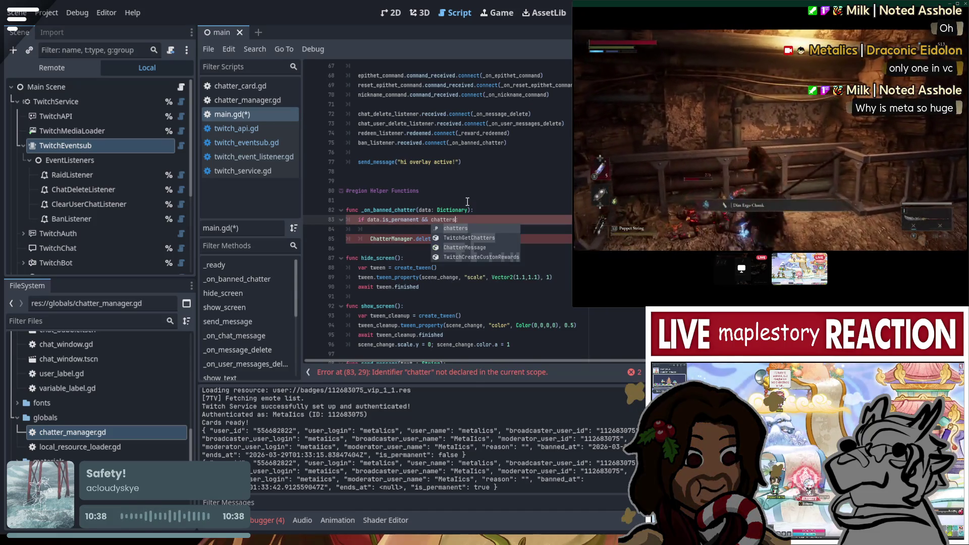
key(BackSpace)
key(BackSpace)
key(BackSpace)
text(data)
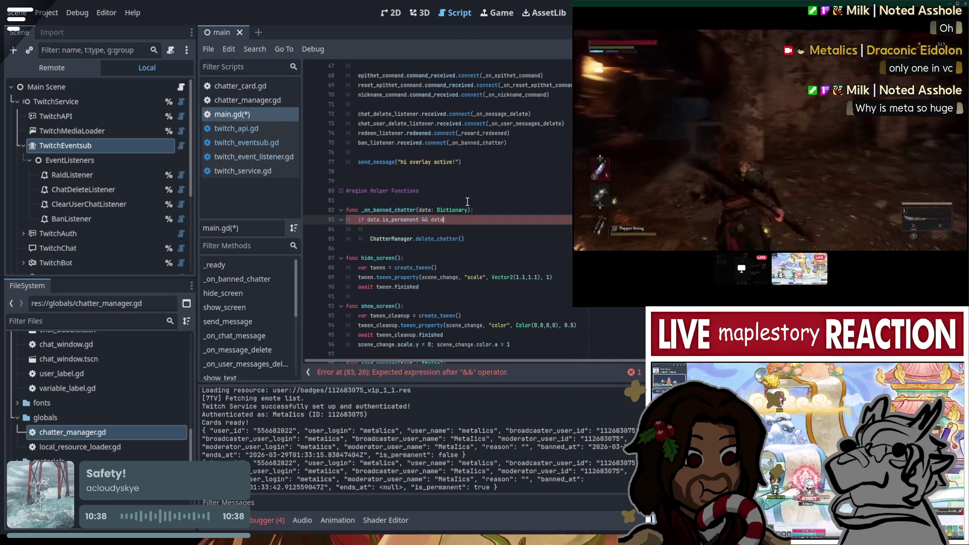
text(.u)
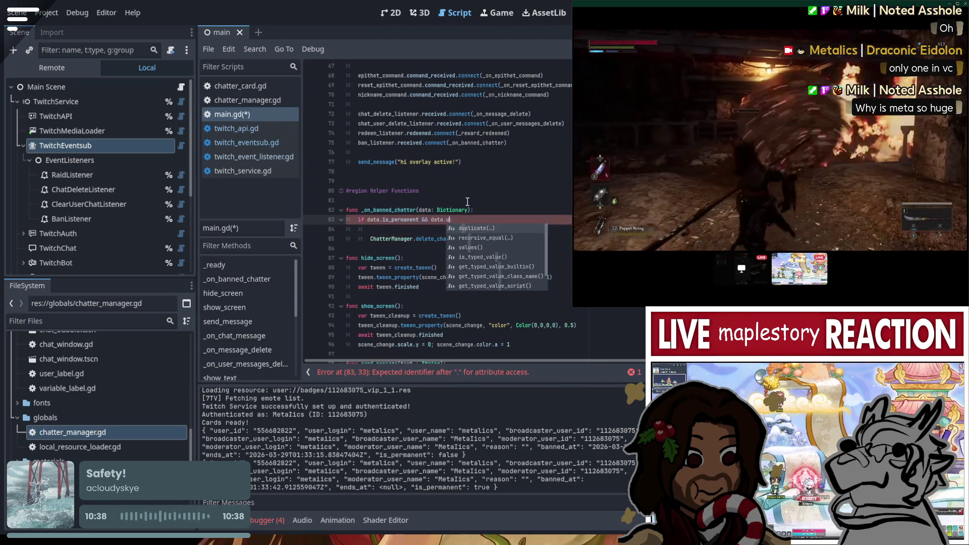
text(ser_id i)
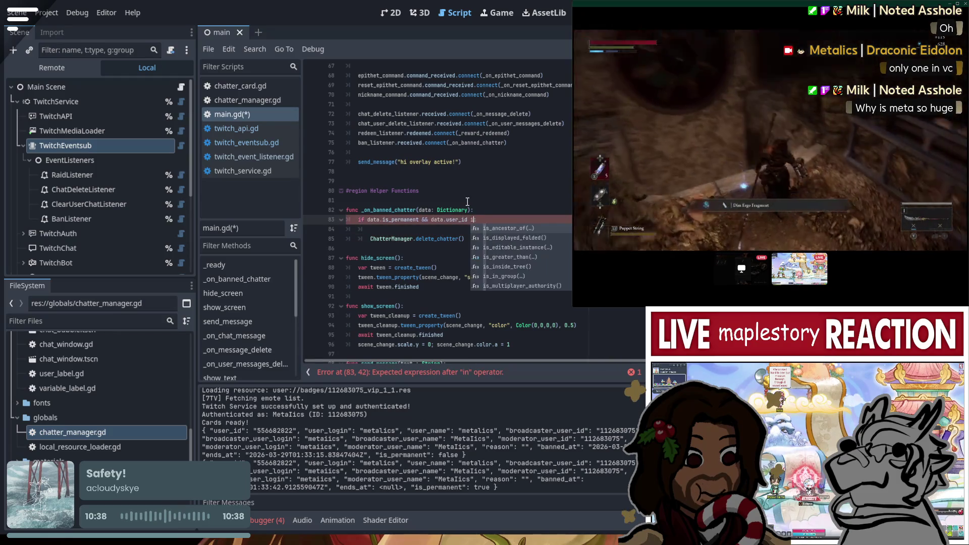
text(s in)
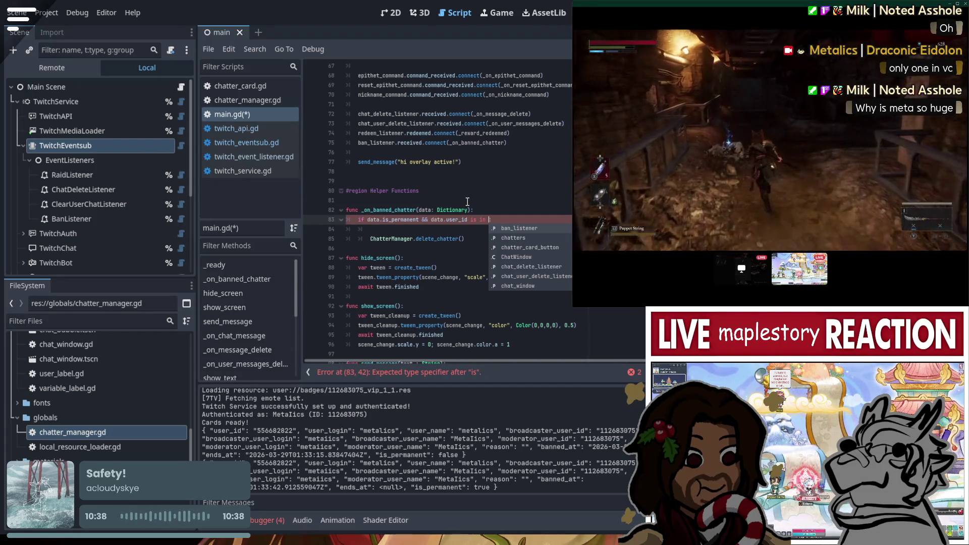
key(Down)
key(Return)
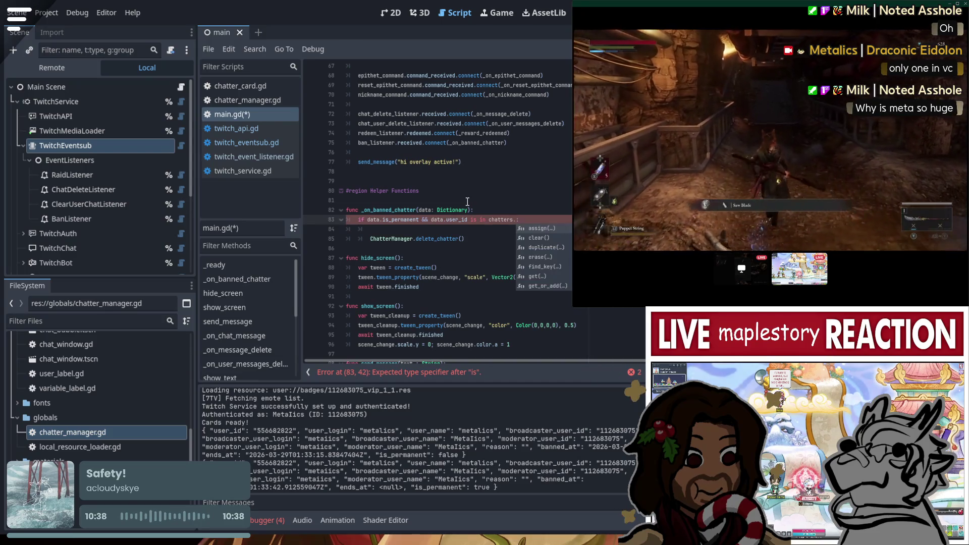
key(Return)
text(:)
key(Down)
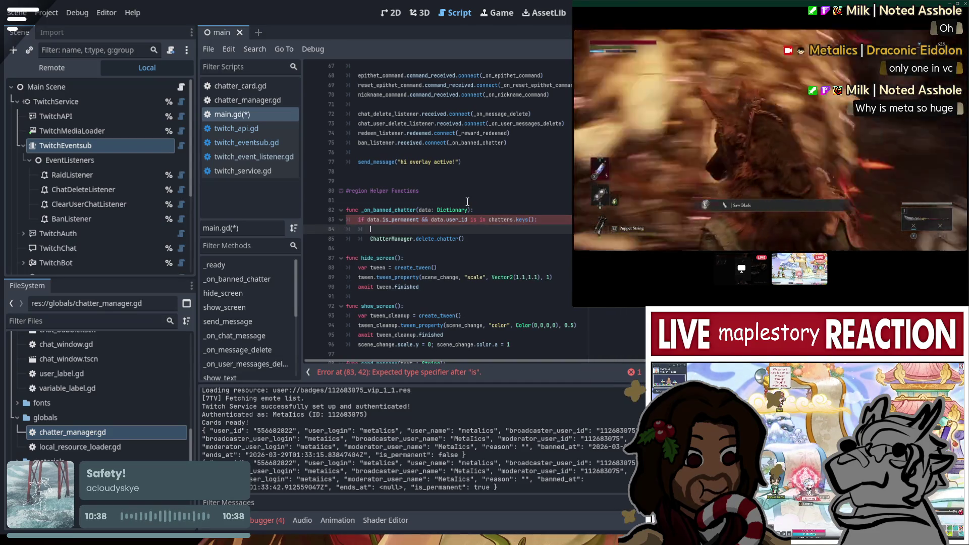
key(BackSpace)
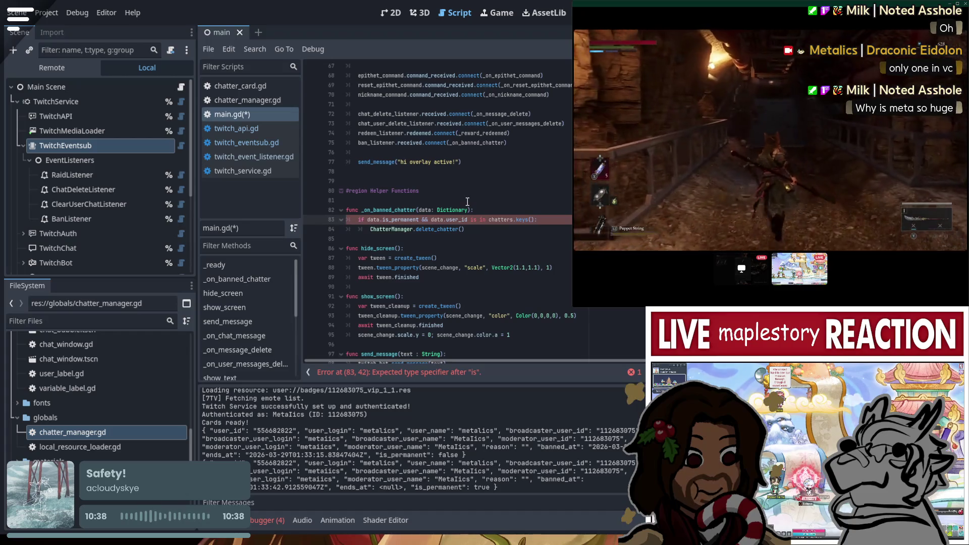
click(477, 220)
Remove the stray 'is' from the condition and pass data.user_id to delete_chatter().
key(BackSpace)
key(BackSpace)
key(BackSpace)
key(Down)
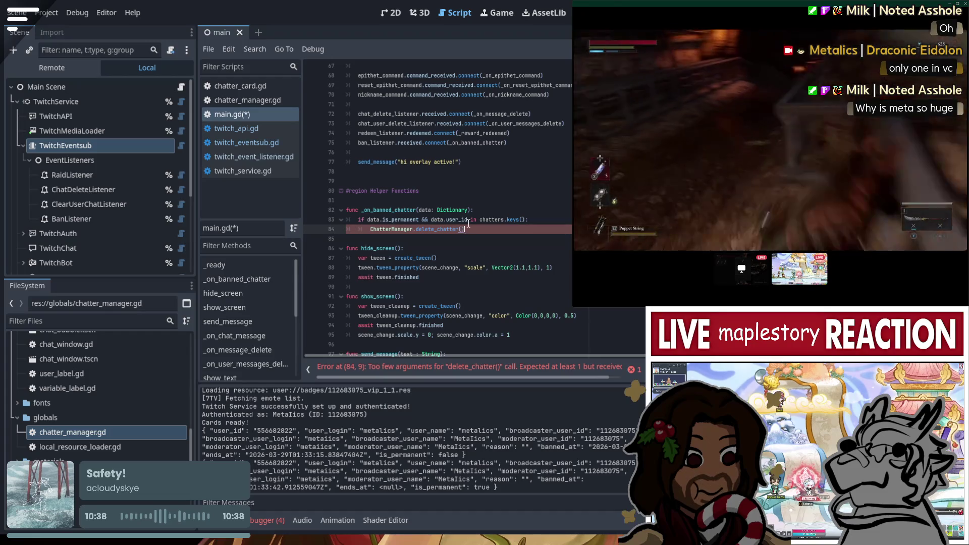
click(461, 228)
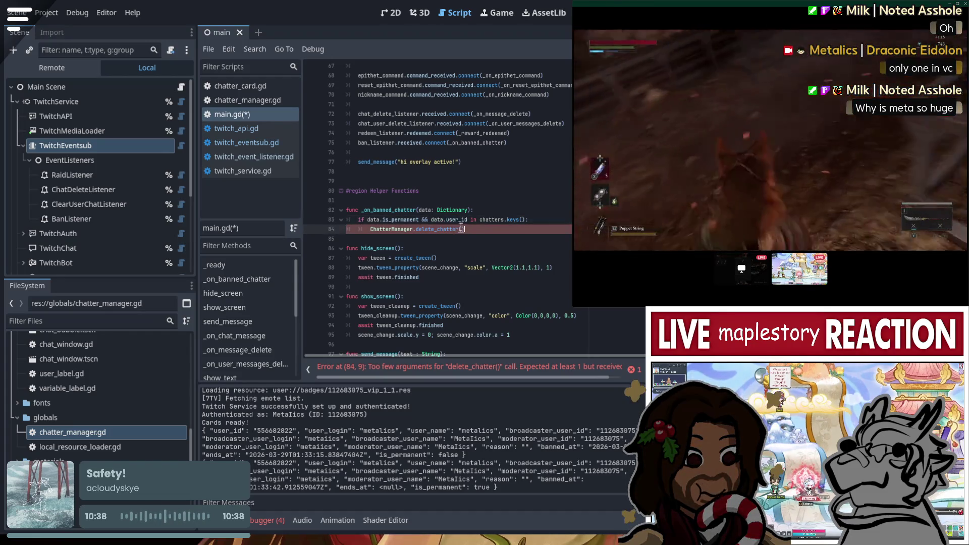
text(data.user_id)
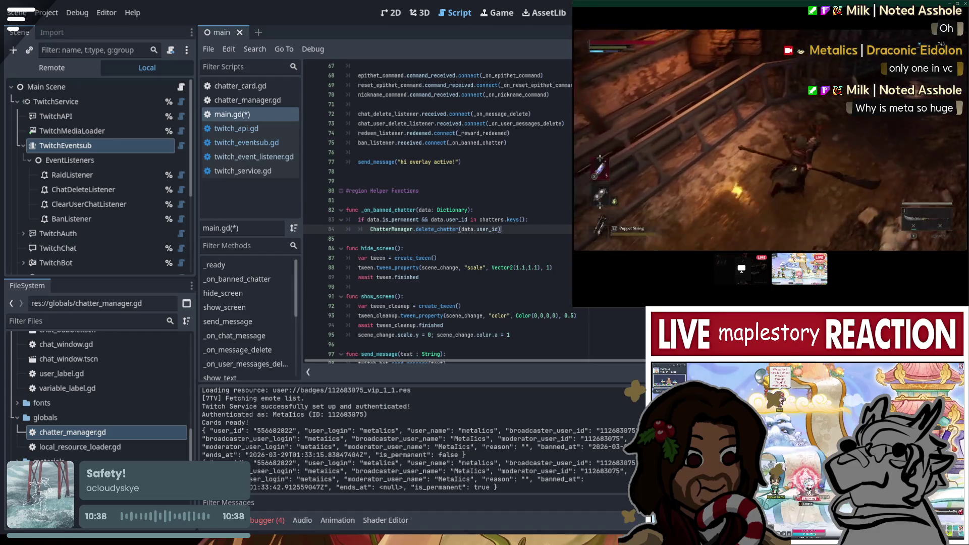
Start a new 'chatter_card_button.' line after the delete_chatter call.
key(Return)
text(Chatt)
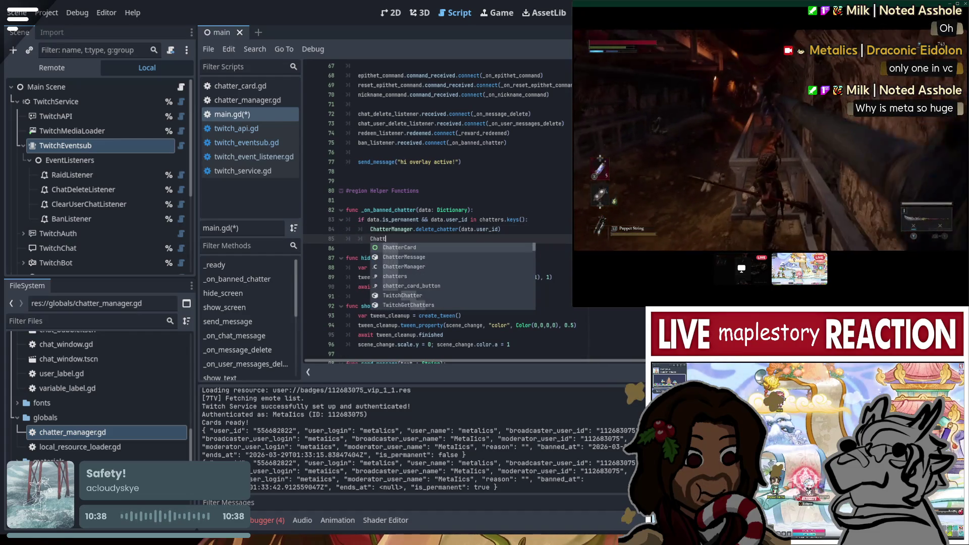
text(erCa)
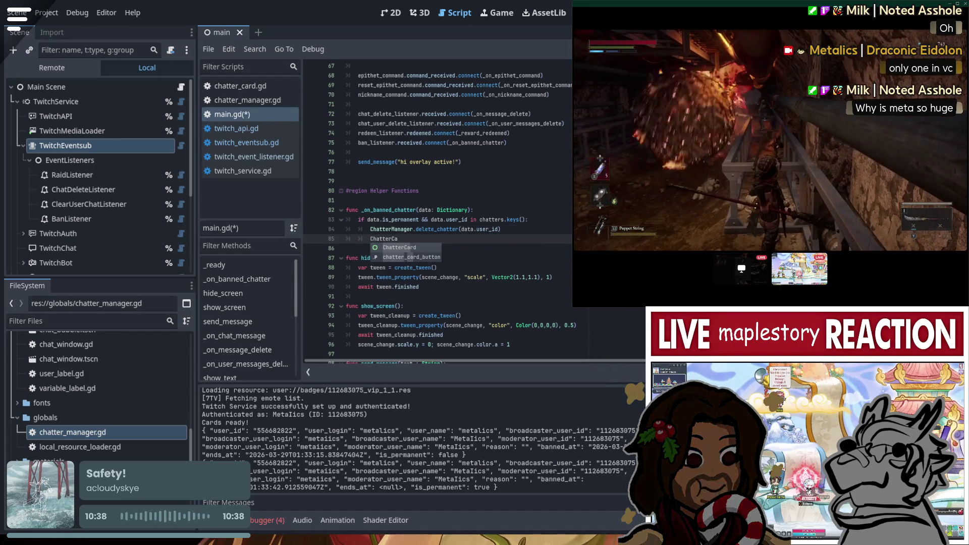
key(Down)
key(Return)
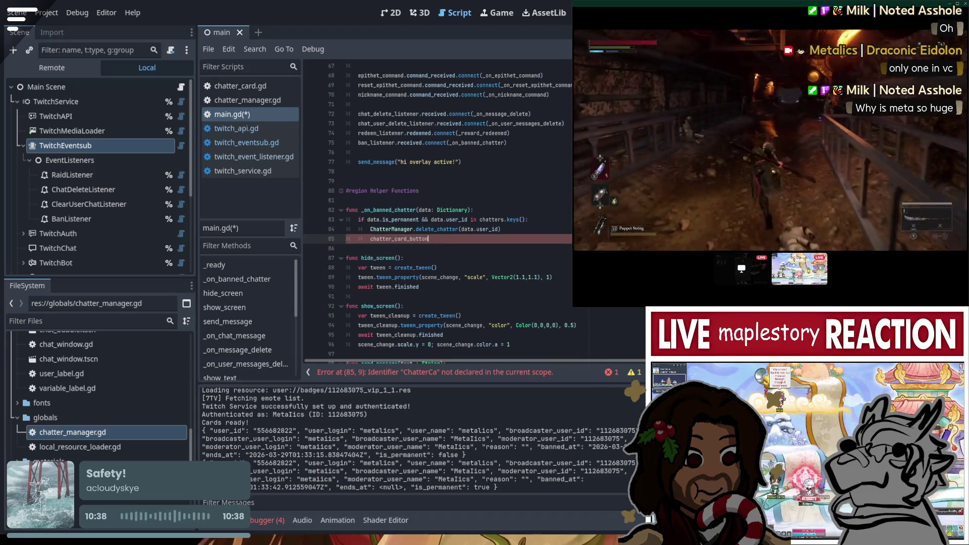
text(.)
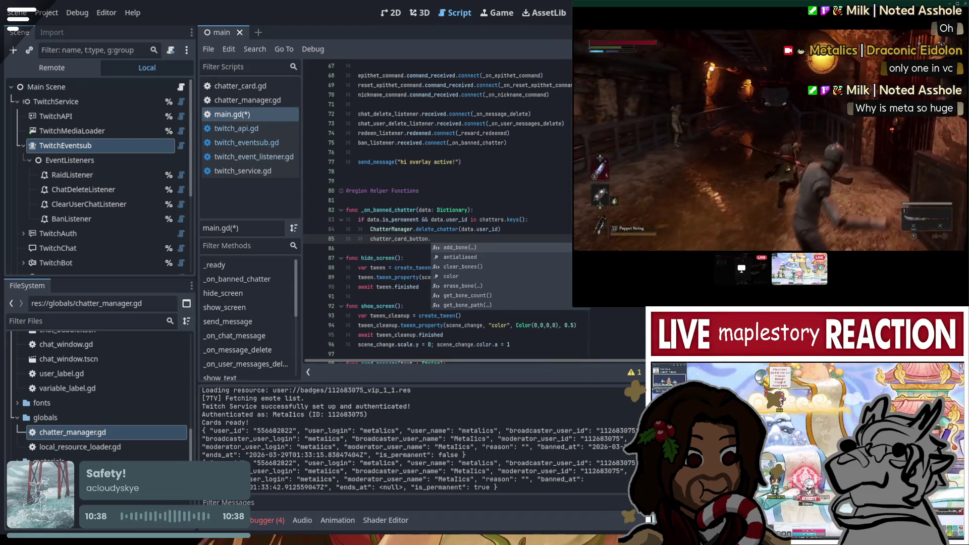
scroll(471, 271, down, 10)
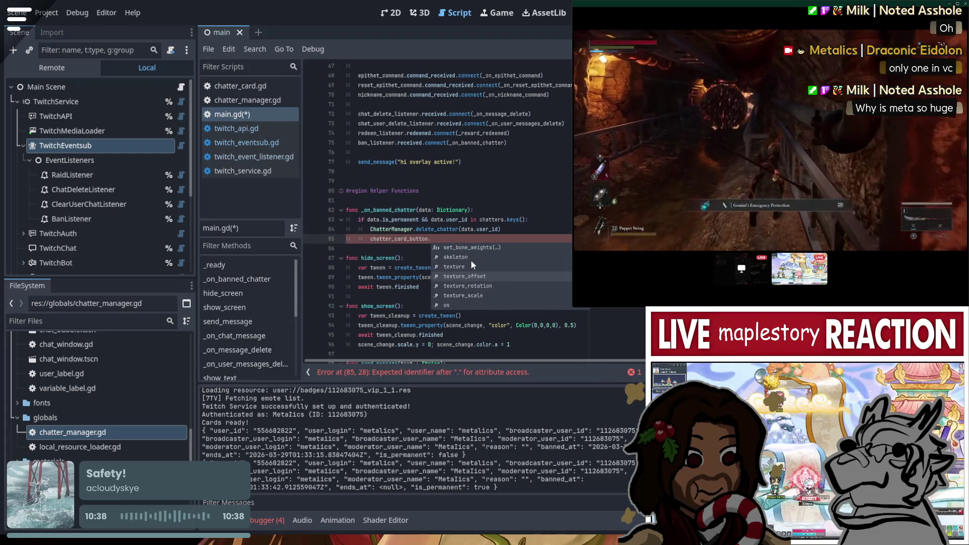
double_click(394, 239)
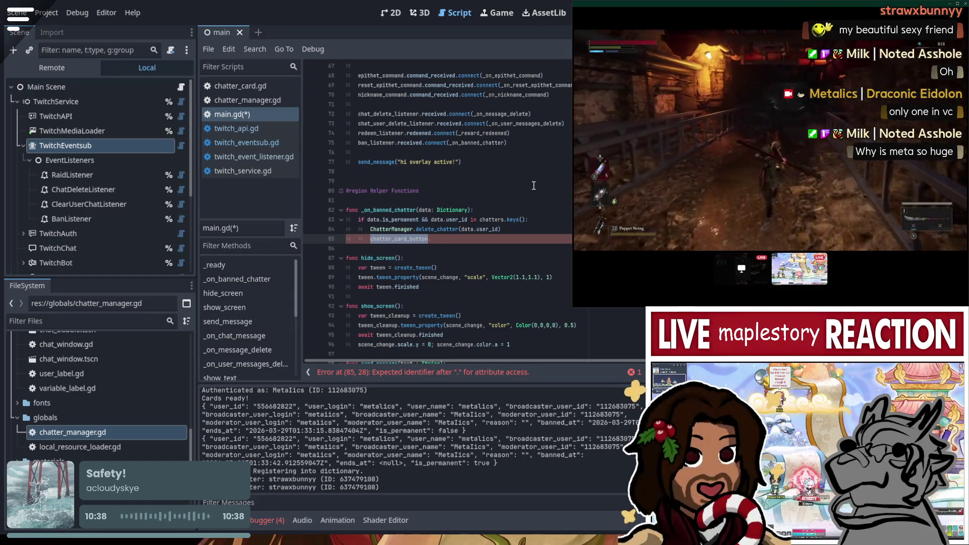
Search main.gd for the occurrences of chatter_card_button.
key(ctrl+f)
key(Return)
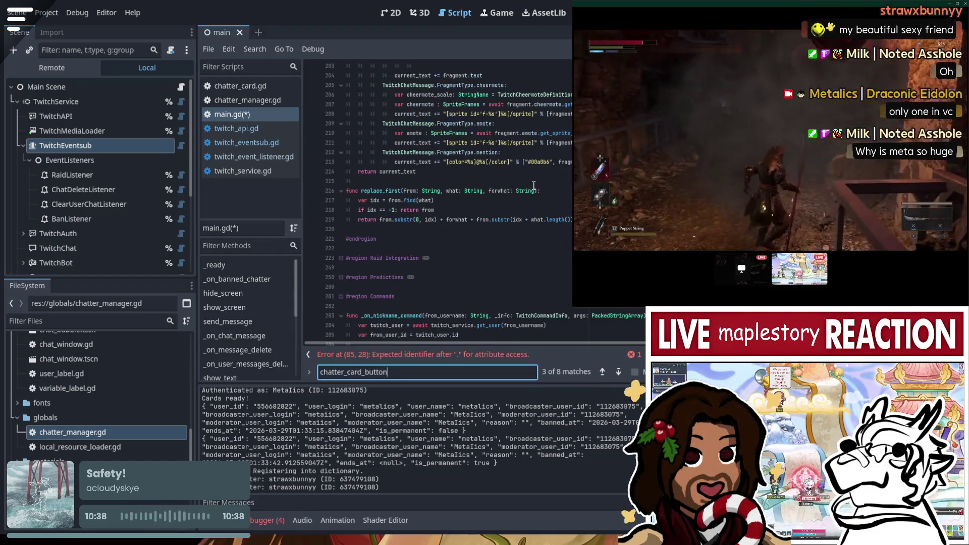
key(Return)
key(Return)
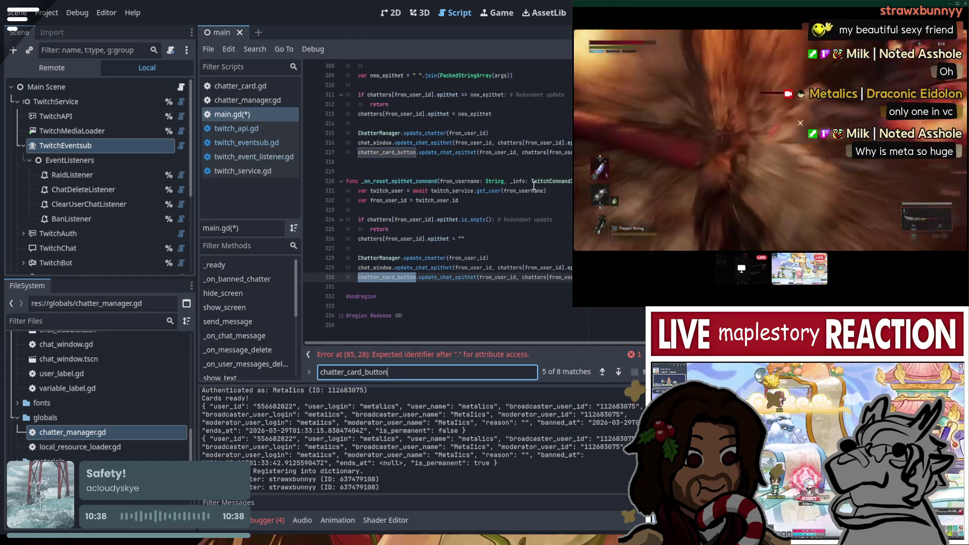
key(Return)
key(Return)
key(Return)
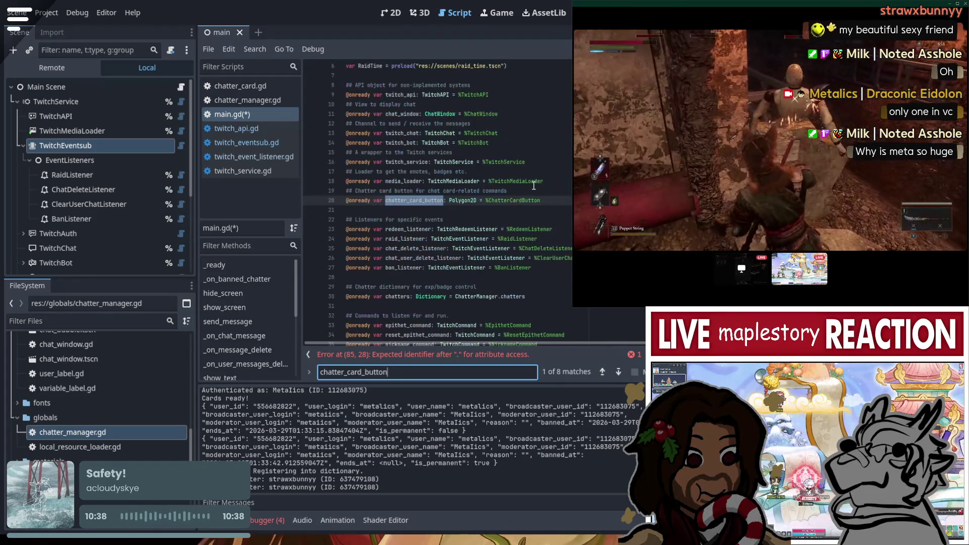
key(Return)
Complete line 85 as chatter_card_button.delete_card(data.user_id) and save main.gd.
click(501, 197)
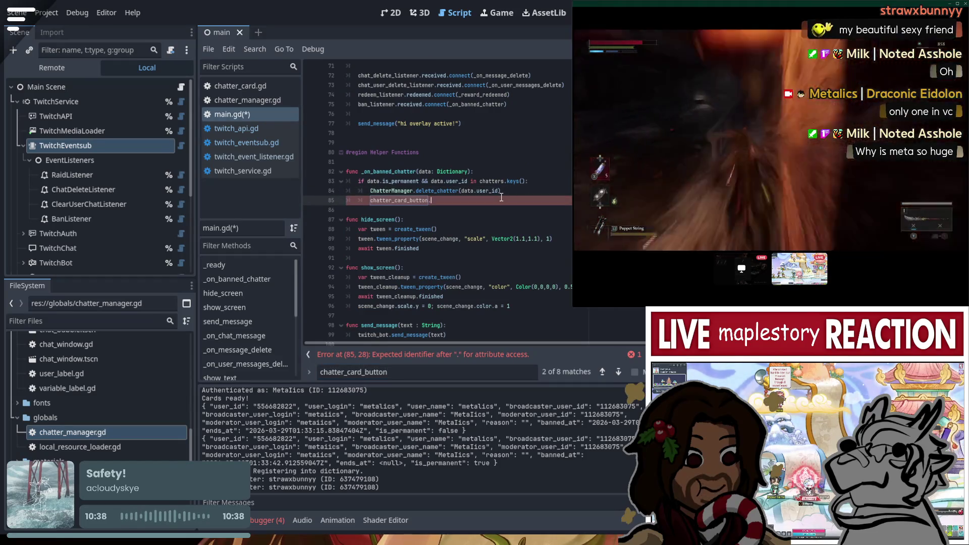
text(de)
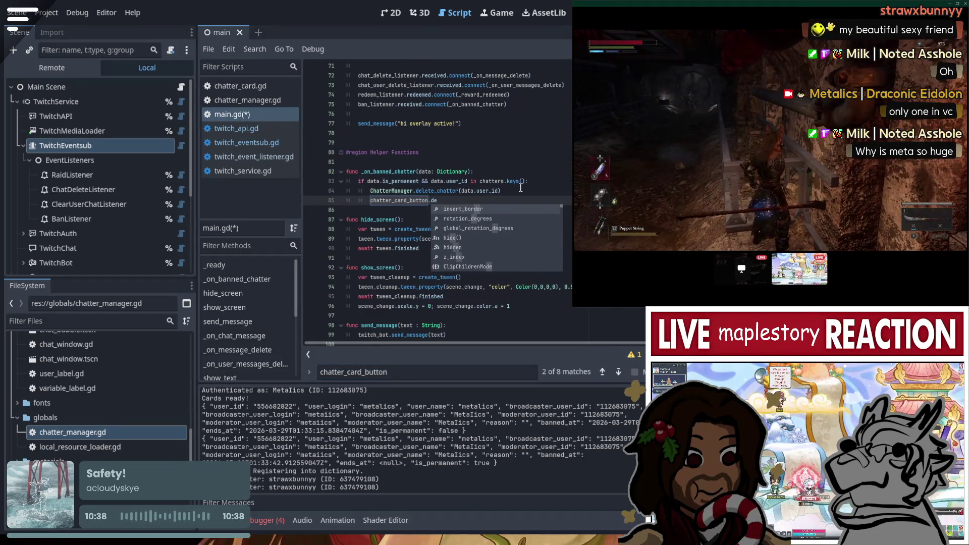
text(lete)
text(_c)
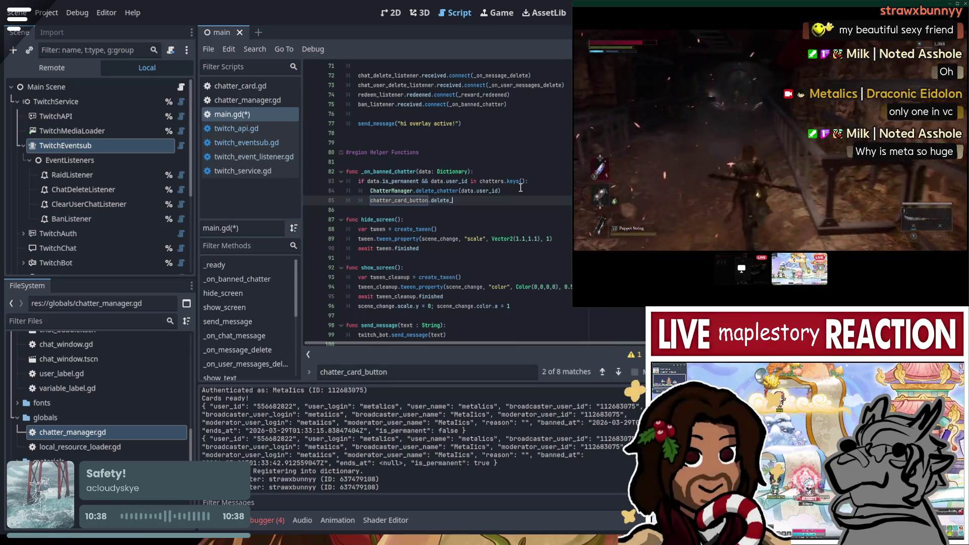
text(ard())
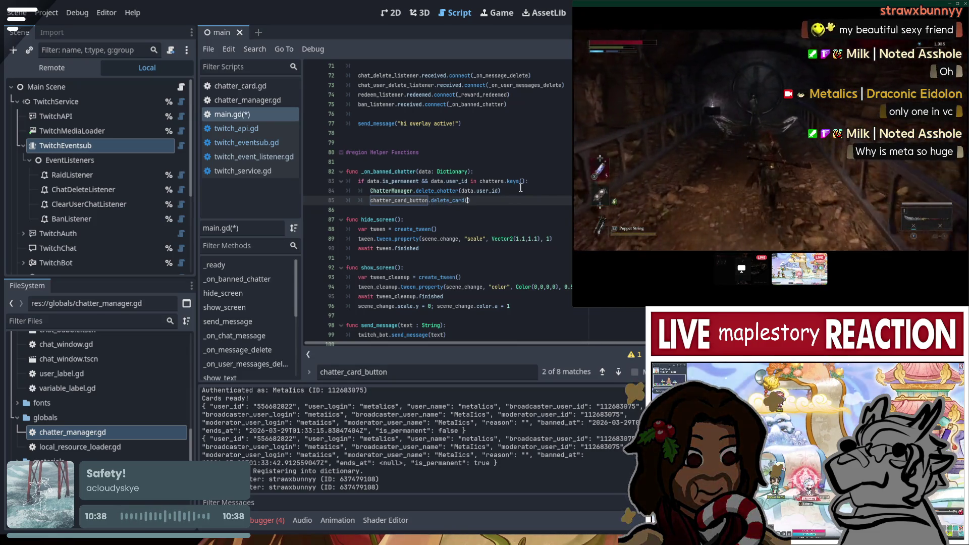
click(463, 191)
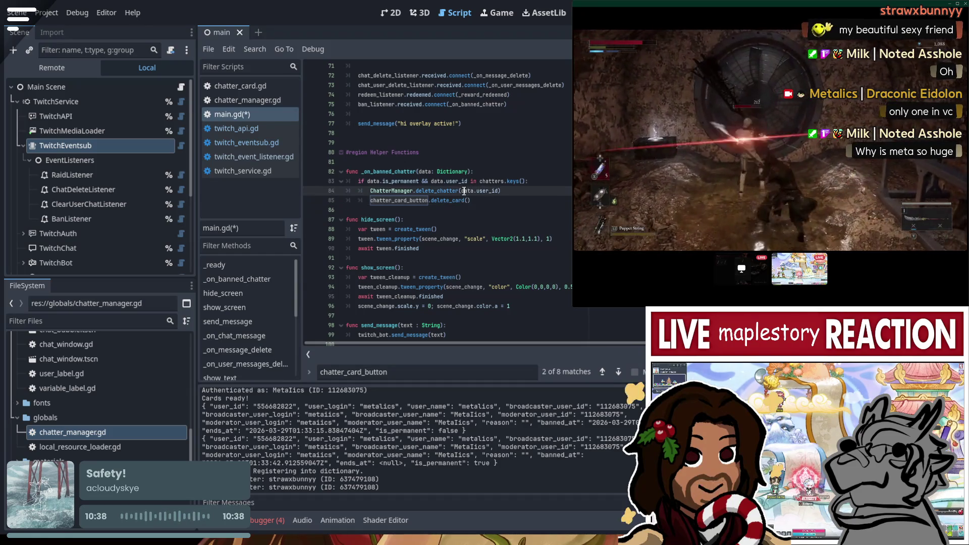
drag(462, 191, 498, 192)
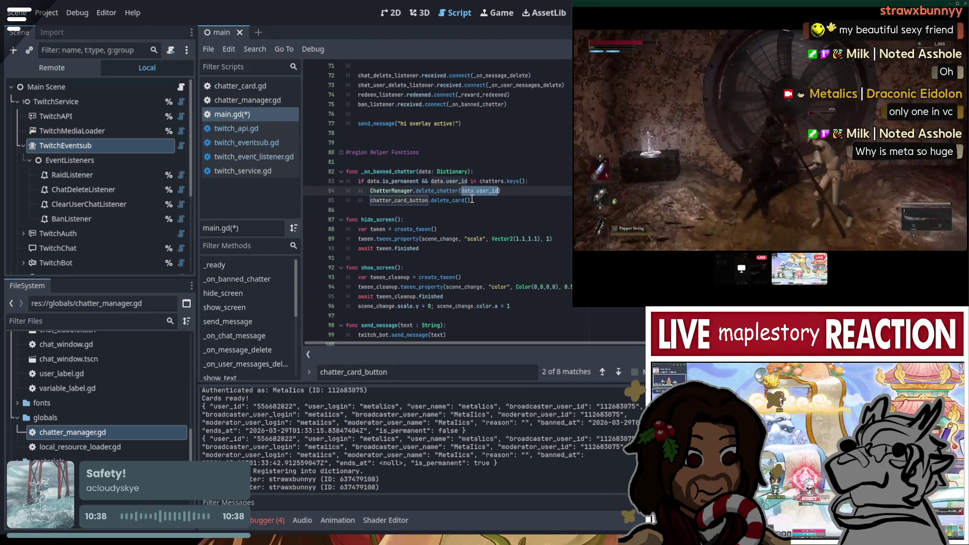
key(ctrl+c)
click(470, 201)
key(ctrl+v)
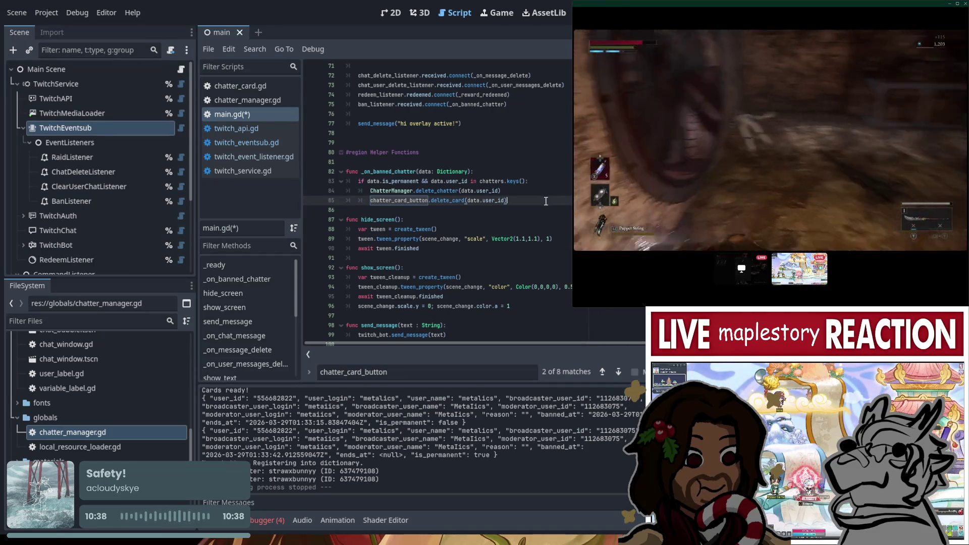
key(ctrl+s)
double_click(447, 201)
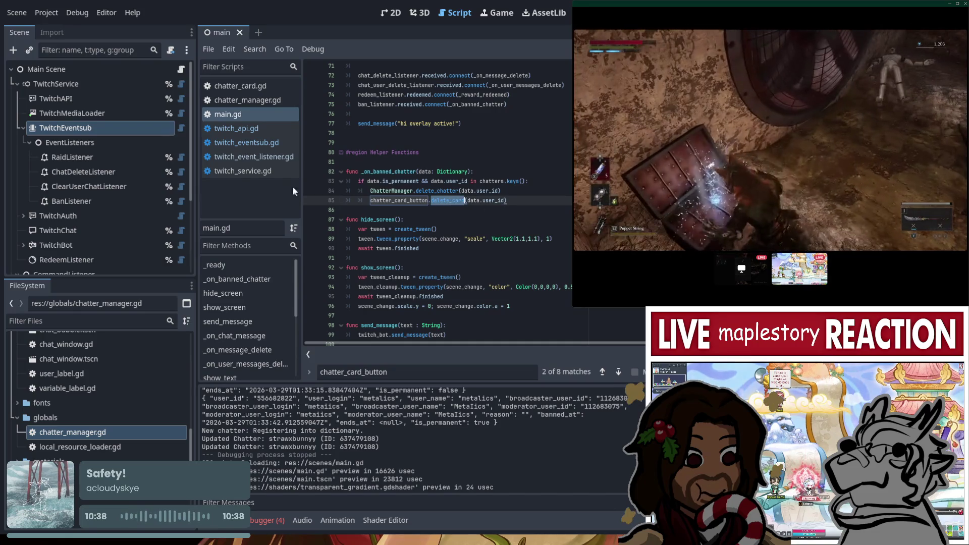
In chatter_card_button.gd, add a delete_card(user_id: String): function at the end of the file.
scroll(111, 404, down, 1)
scroll(107, 405, up, 4)
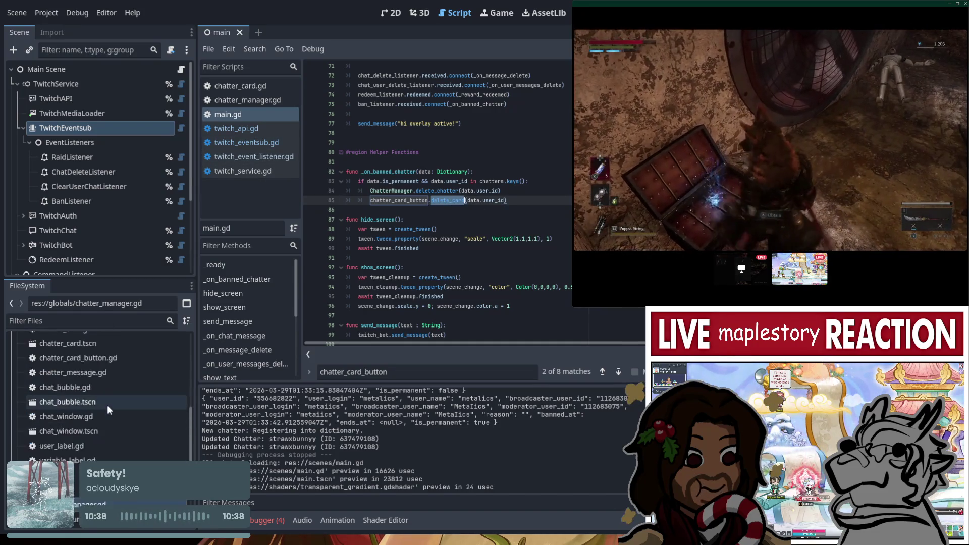
scroll(106, 403, up, 3)
double_click(101, 405)
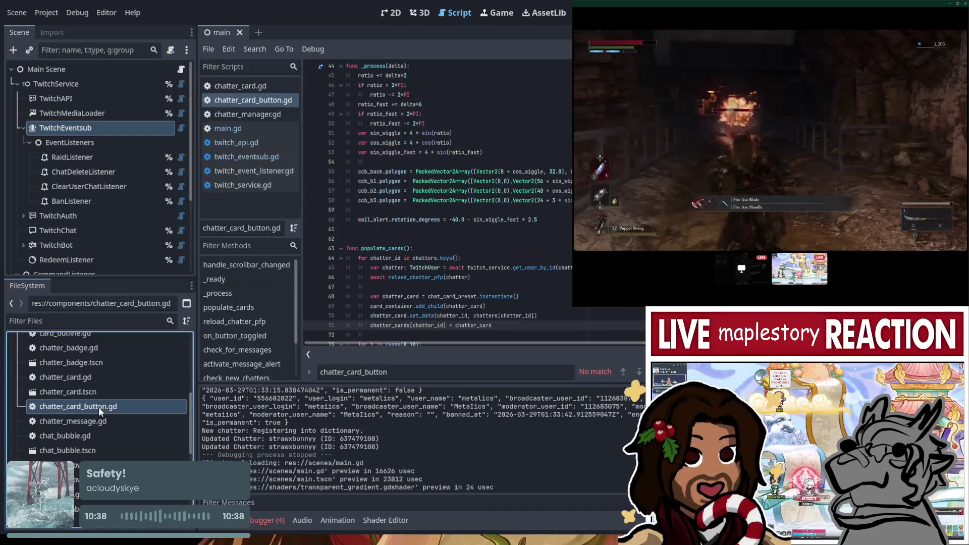
scroll(439, 244, down, 15)
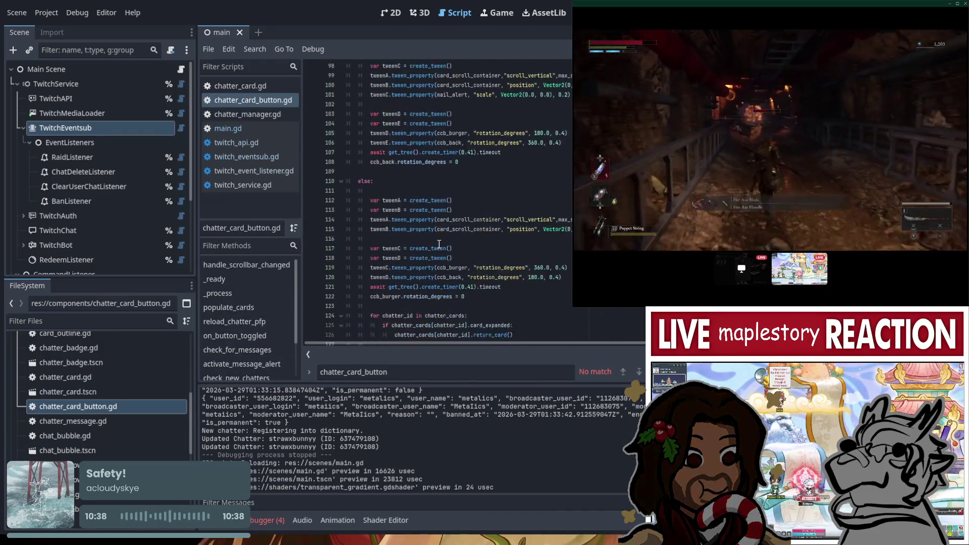
scroll(439, 244, down, 15)
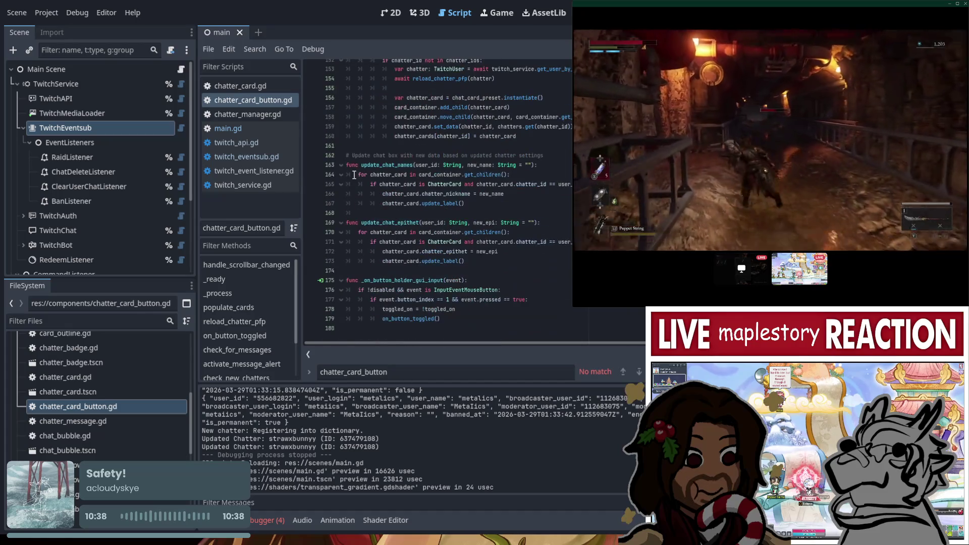
click(474, 328)
key(Return)
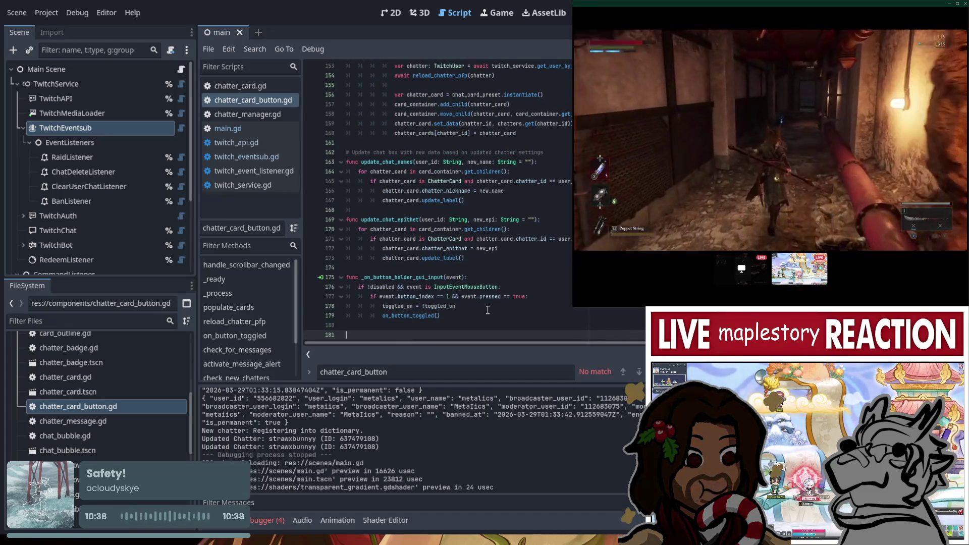
text(funcdelete_card(user_id: S)
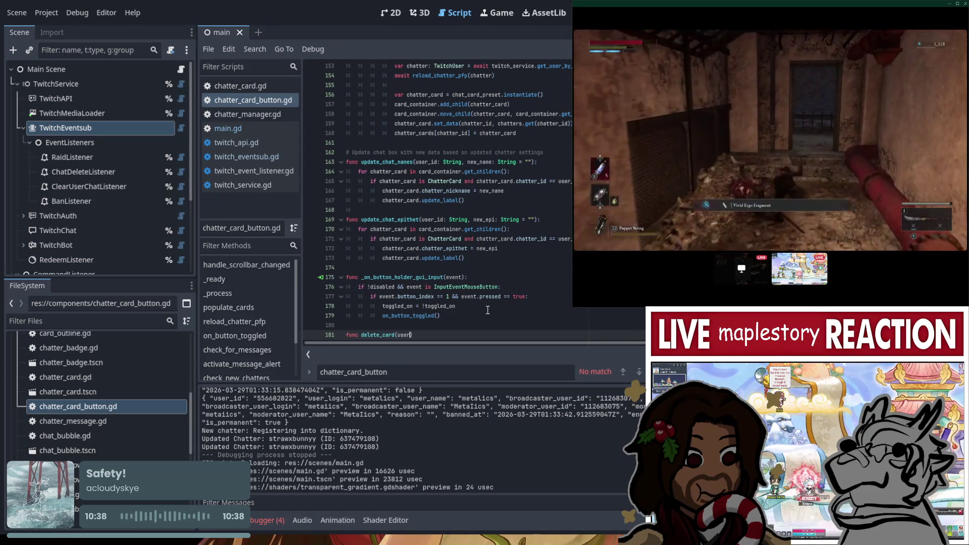
text(tring)
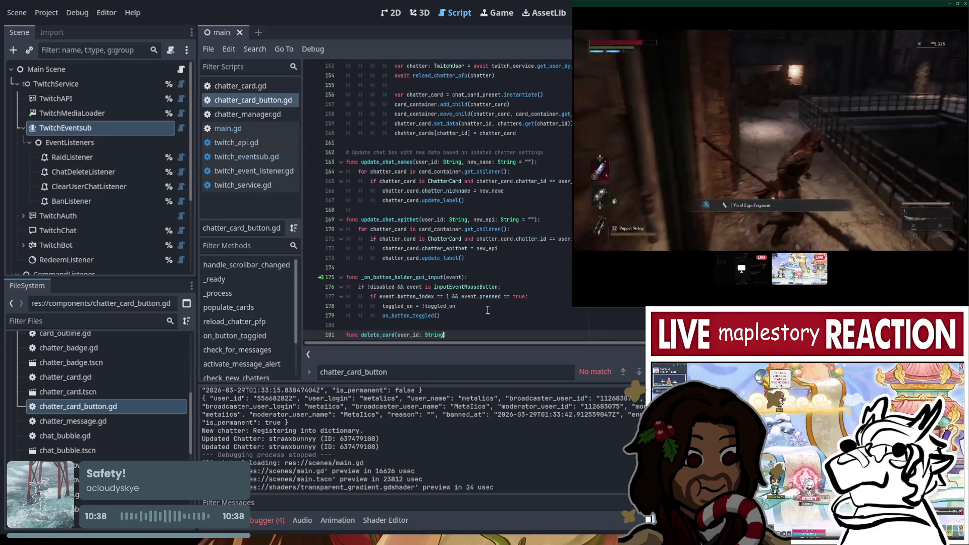
text())
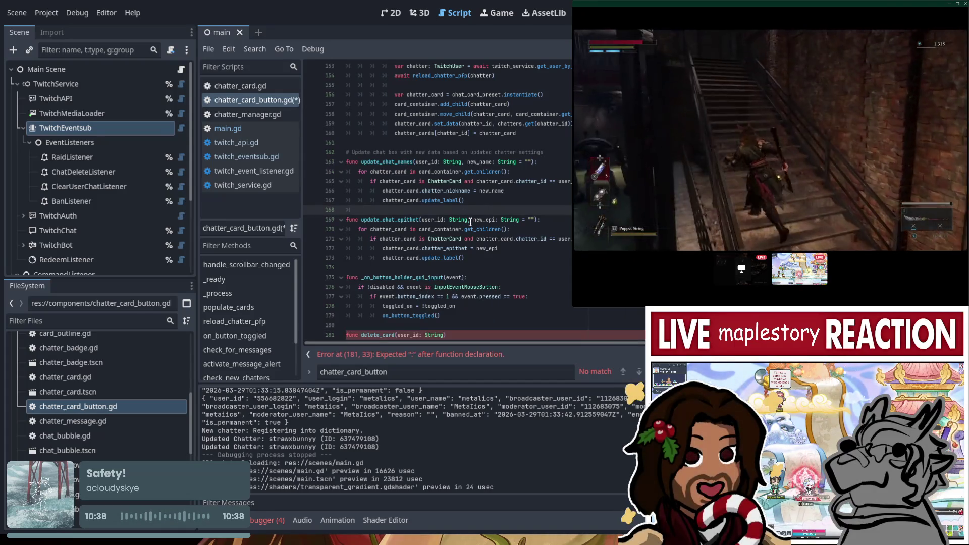
scroll(465, 324, down, 1)
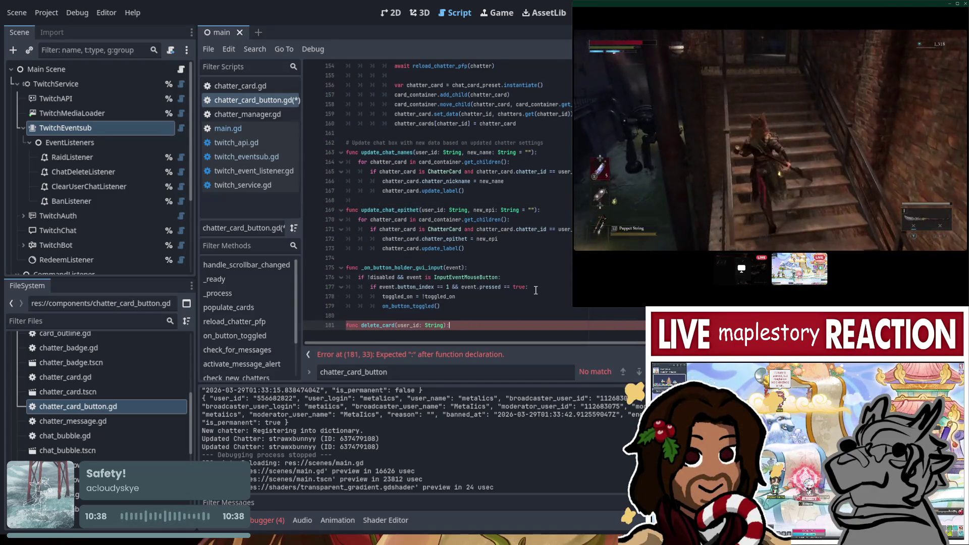
text(:)
key(Return)
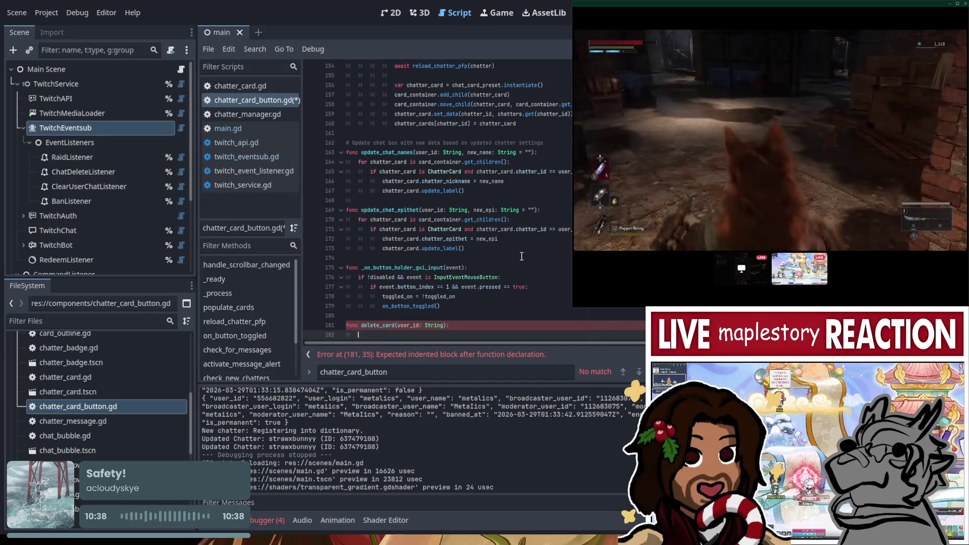
Copy the card loop from update_chat_epithet into delete_card, removing its epithet-update lines.
scroll(492, 256, down, 1)
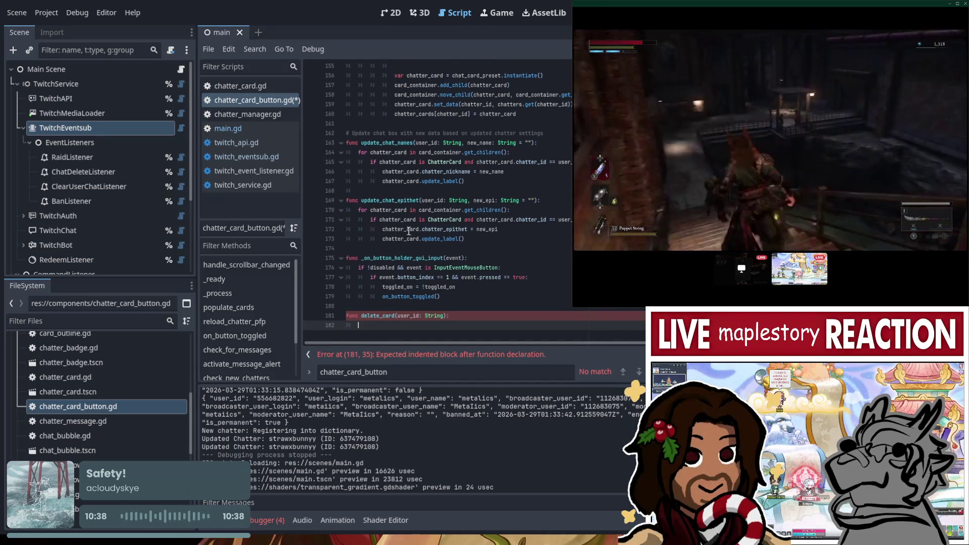
mouse_move(465, 238)
mouse_down()
mouse_move(360, 230)
mouse_move(358, 209)
mouse_up()
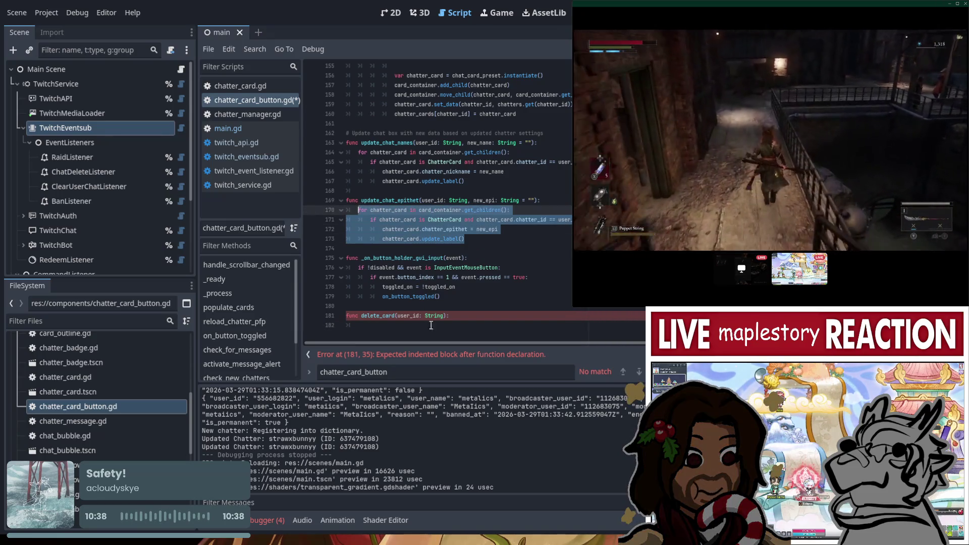
key(ctrl+c)
click(431, 325)
key(ctrl+v)
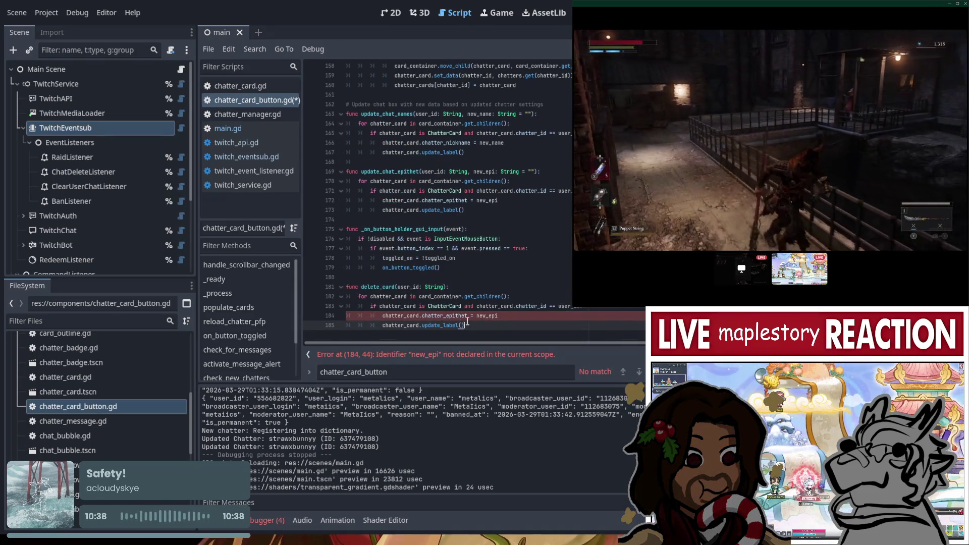
drag(476, 326, 389, 317)
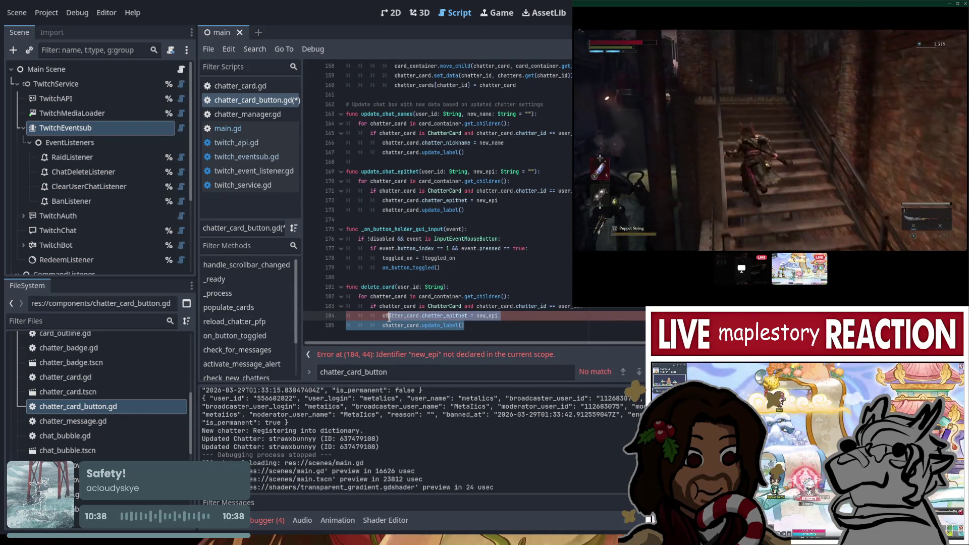
key(BackSpace)
Make the loop body call chatter_card.queue_free() and save chatter_card_button.gd.
text(q)
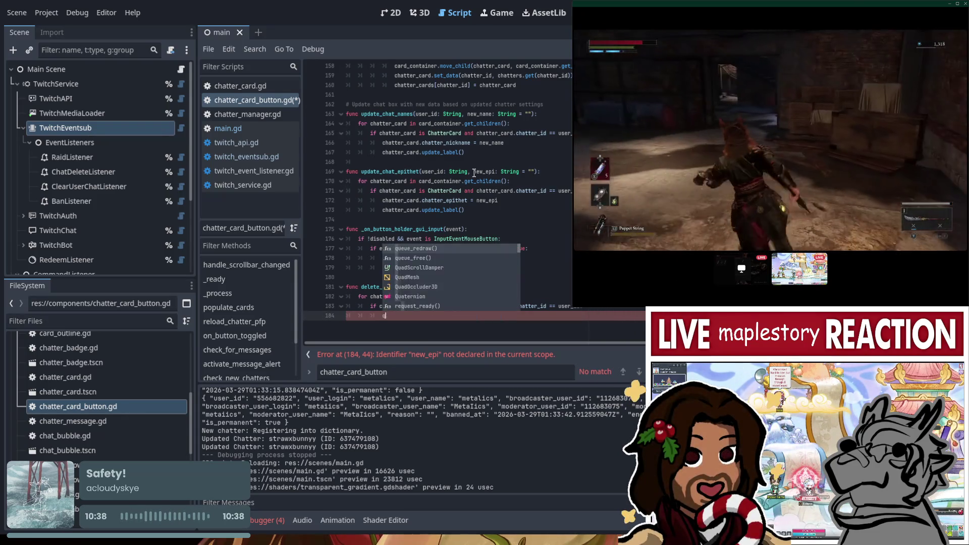
key(Escape)
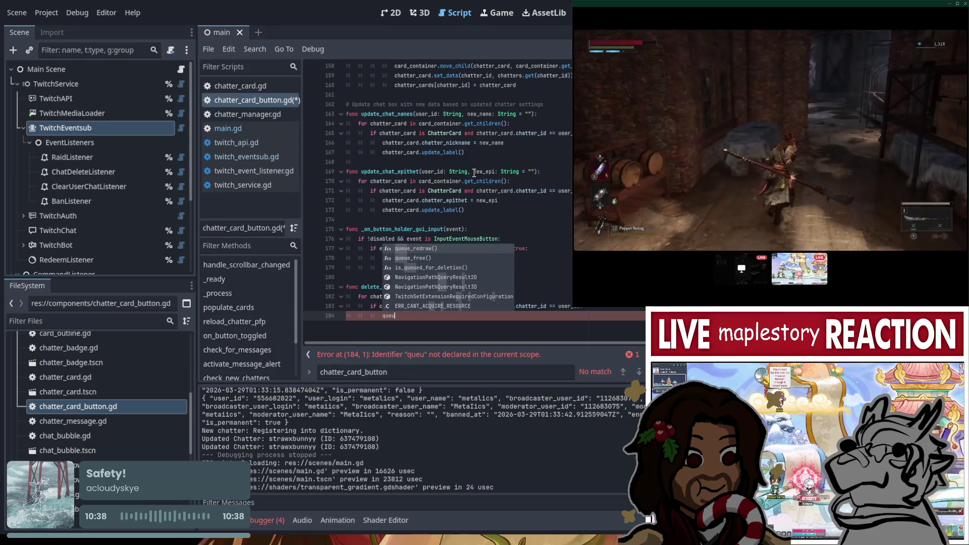
key(Down)
key(Return)
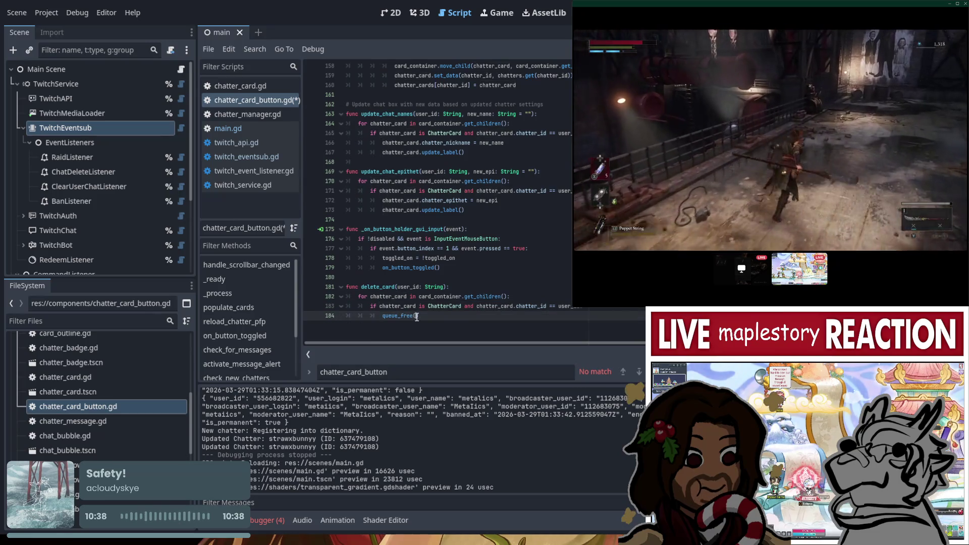
text(chatter_card)
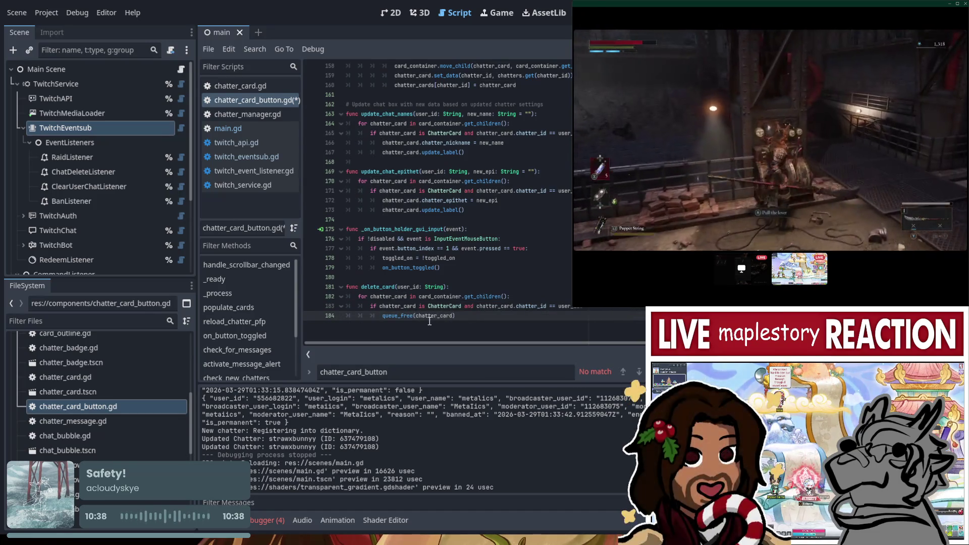
click(608, 309)
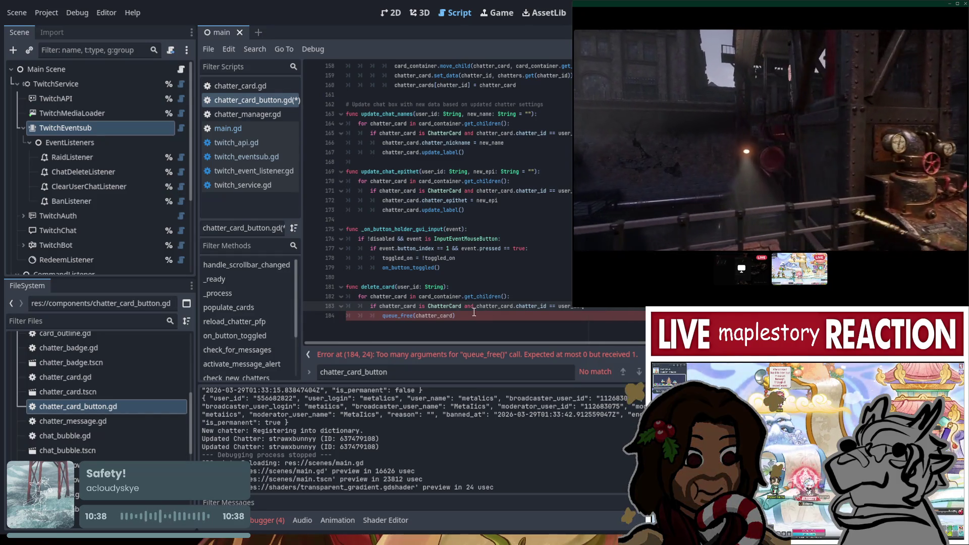
double_click(437, 316)
key(ctrl+x)
key(Home)
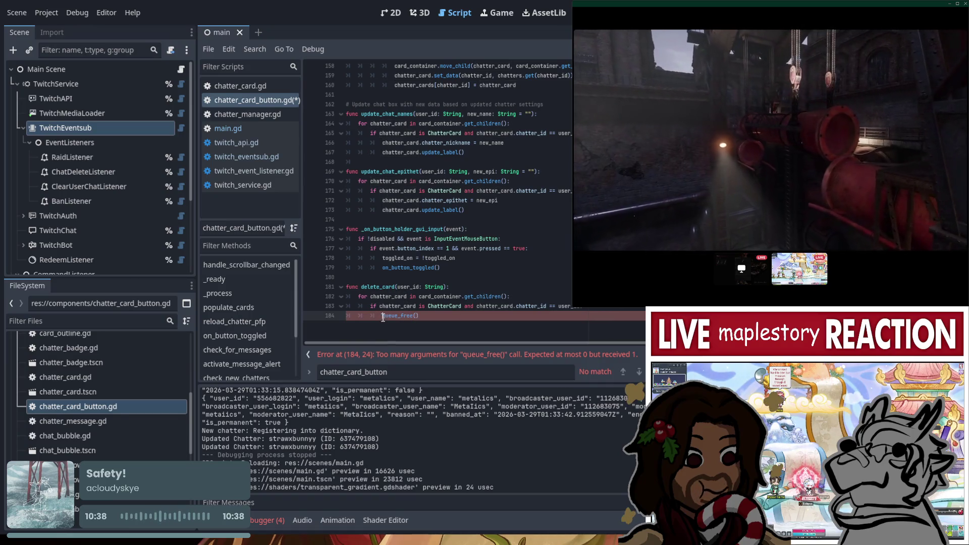
key(ctrl+v)
text(.)
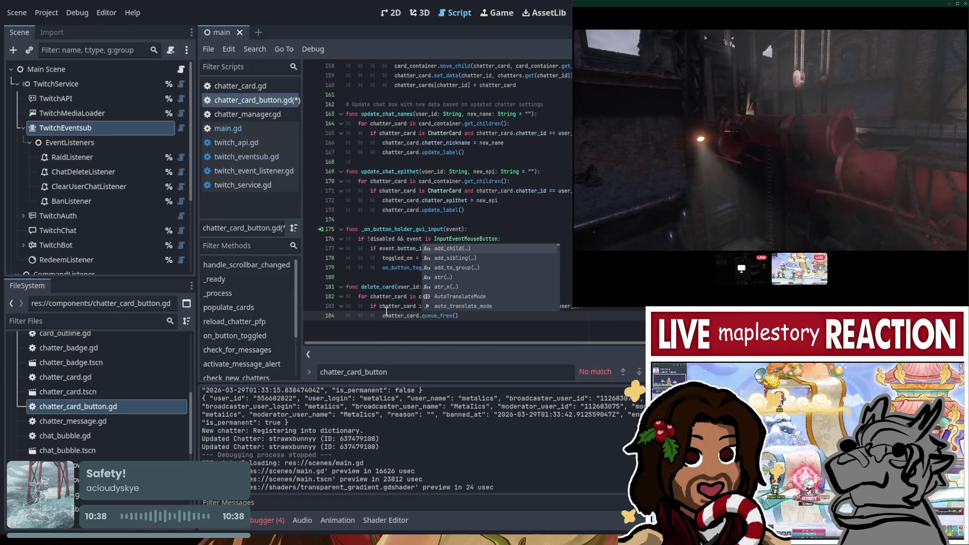
key(Escape)
key(ctrl+s)
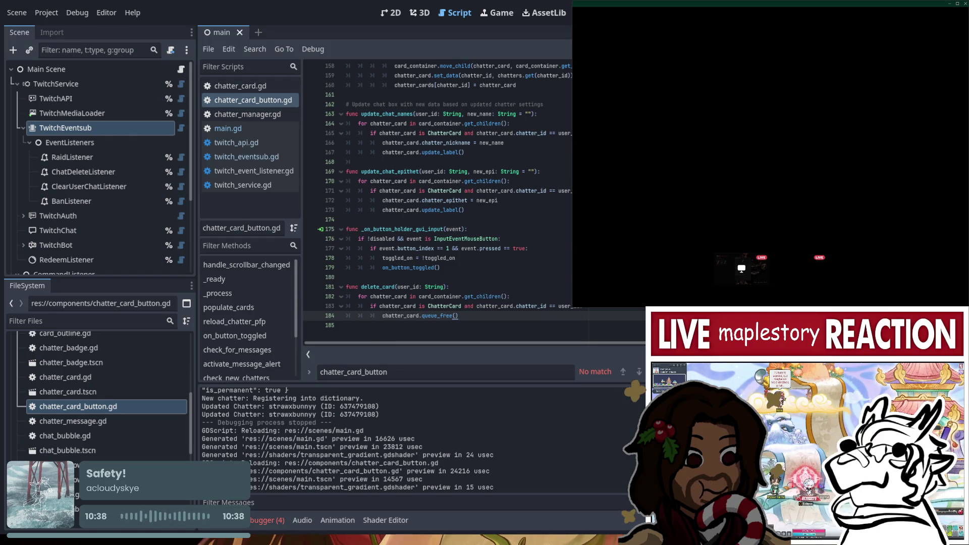
Run the project with F5 to test chatter deletion.
key(F5)
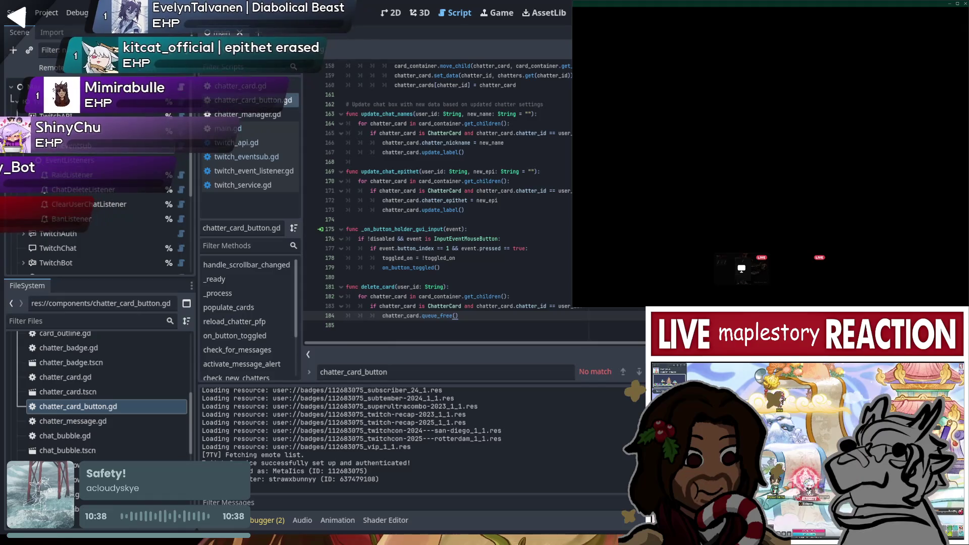
click(391, 13)
click(456, 15)
click(420, 12)
click(455, 13)
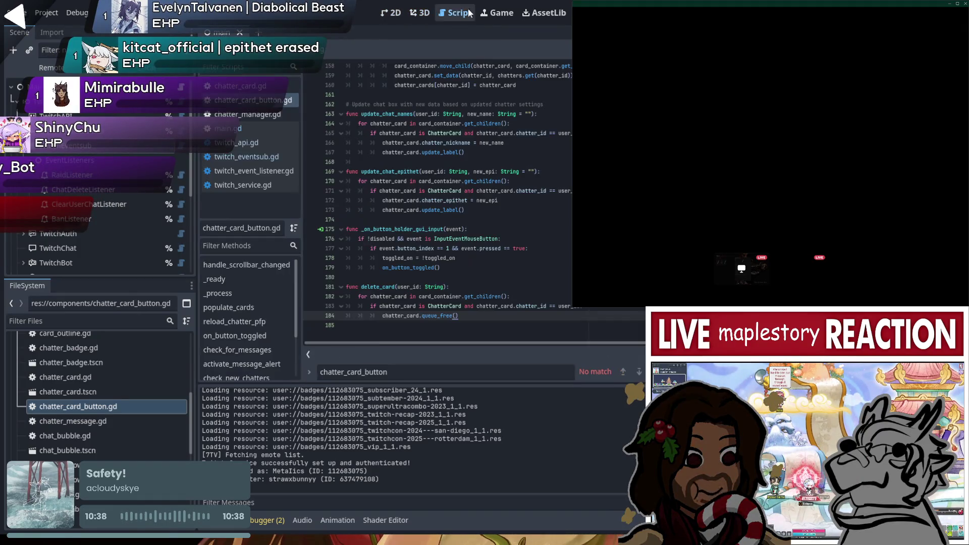
click(240, 86)
scroll(474, 224, up, 1)
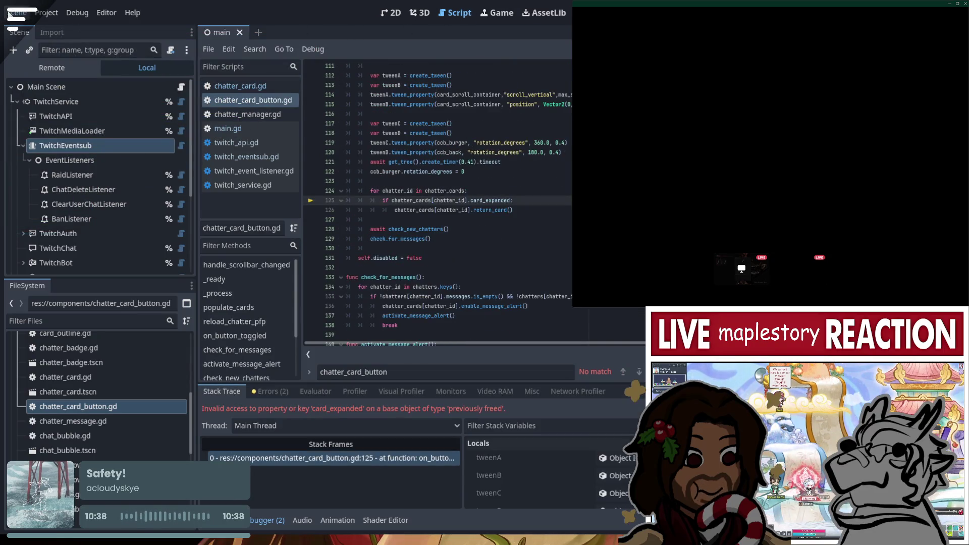
drag(504, 338, 503, 220)
click(503, 220)
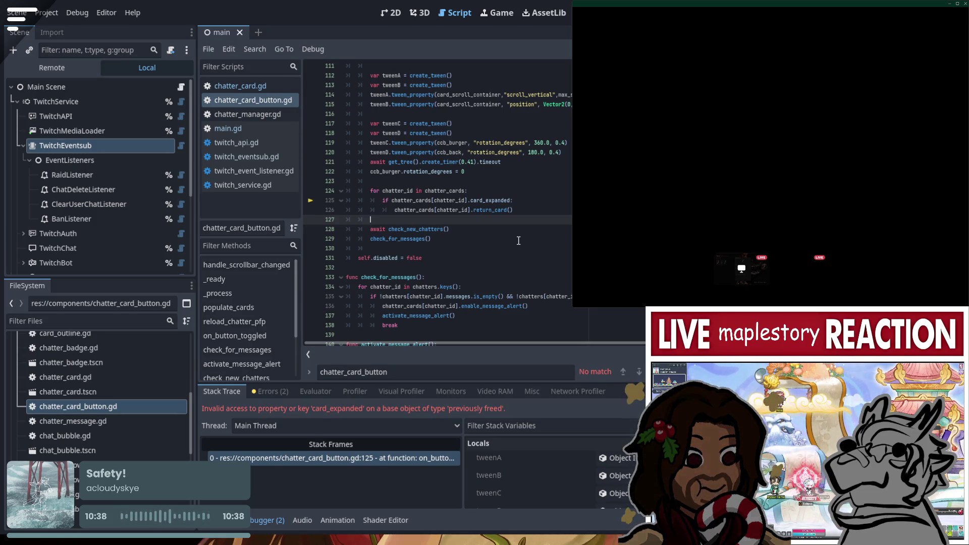
double_click(452, 191)
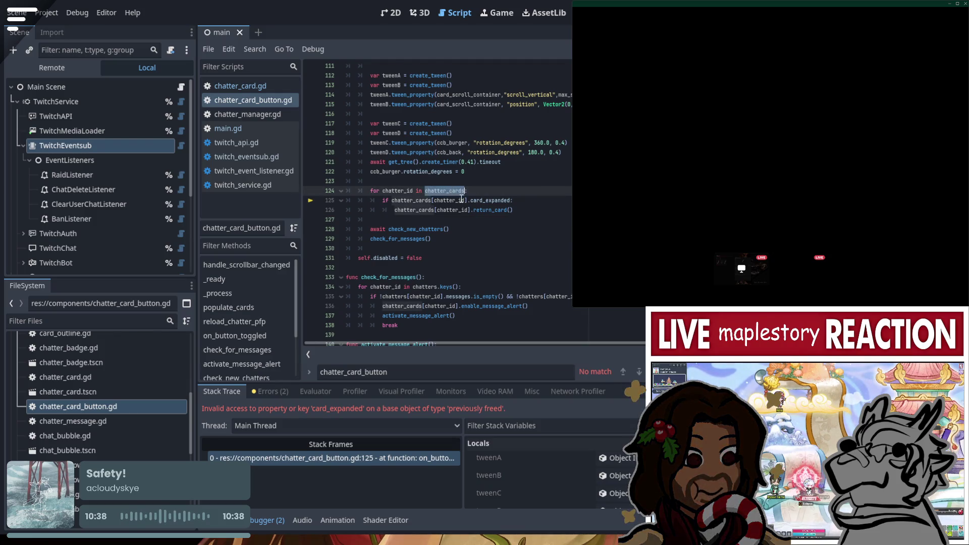
scroll(461, 199, up, 15)
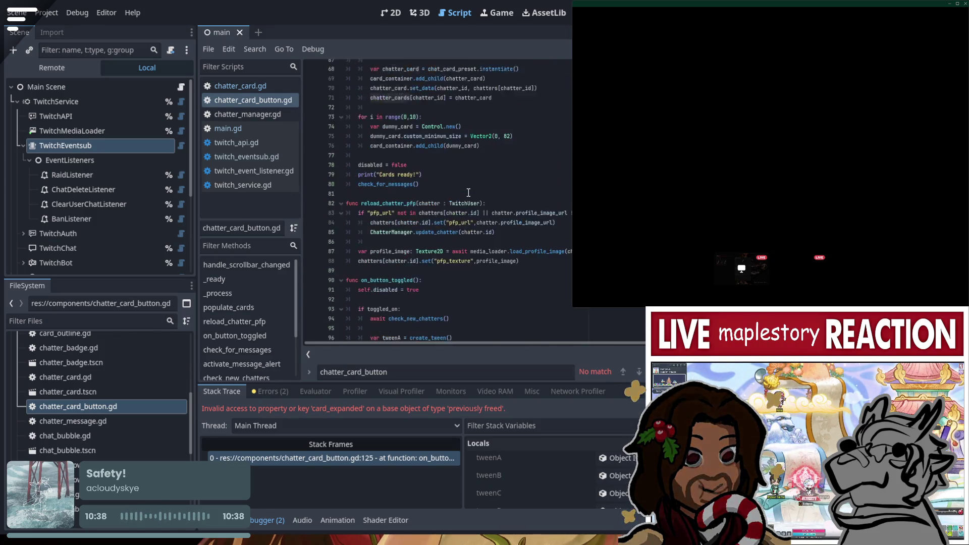
scroll(468, 192, up, 3)
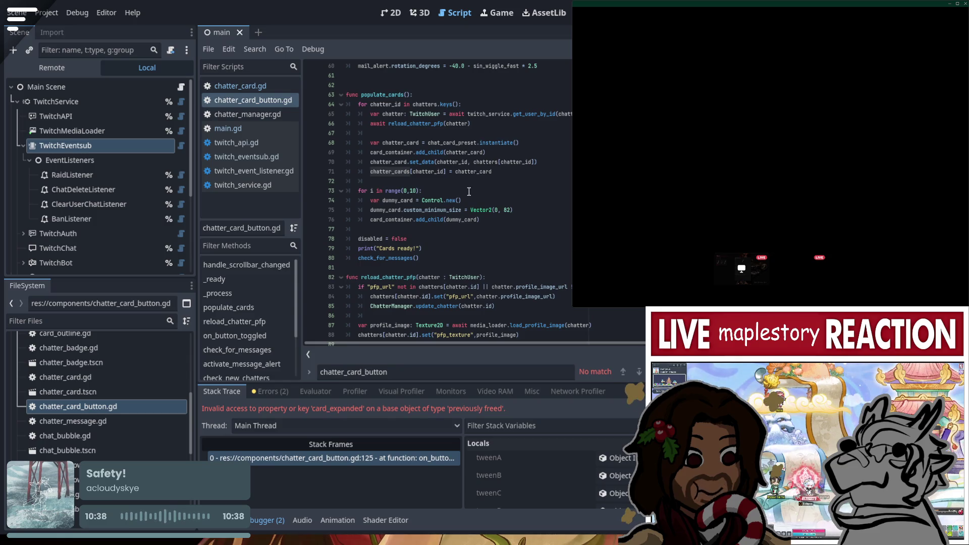
scroll(471, 185, down, 20)
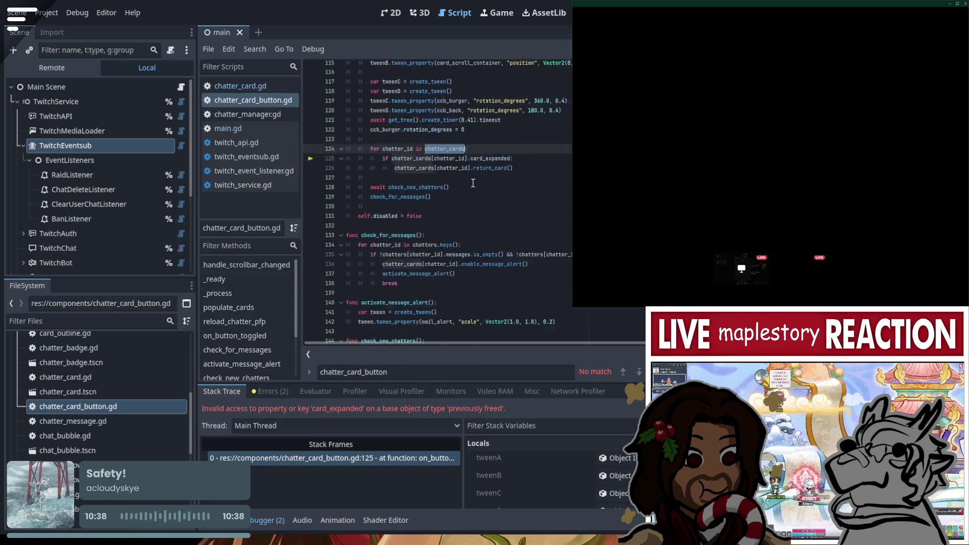
scroll(473, 183, down, 13)
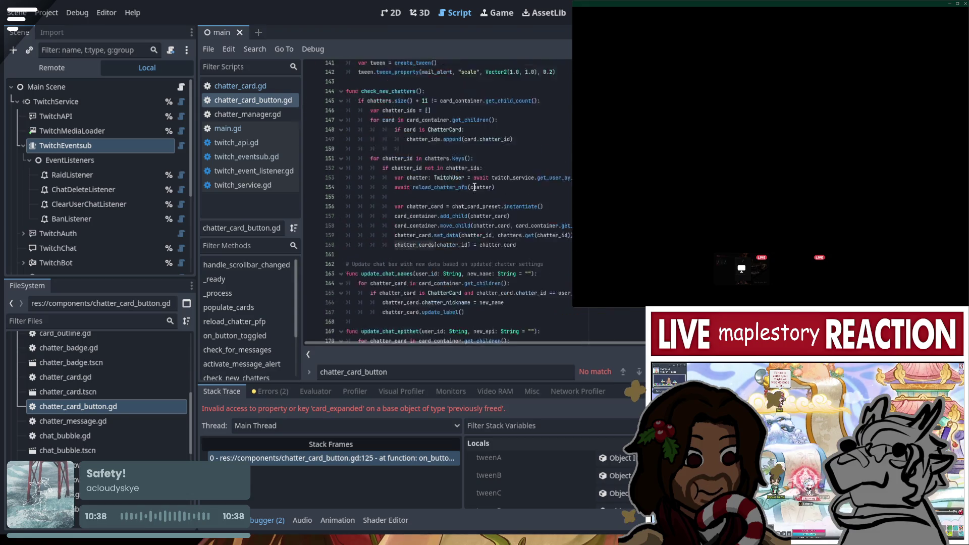
scroll(471, 174, up, 11)
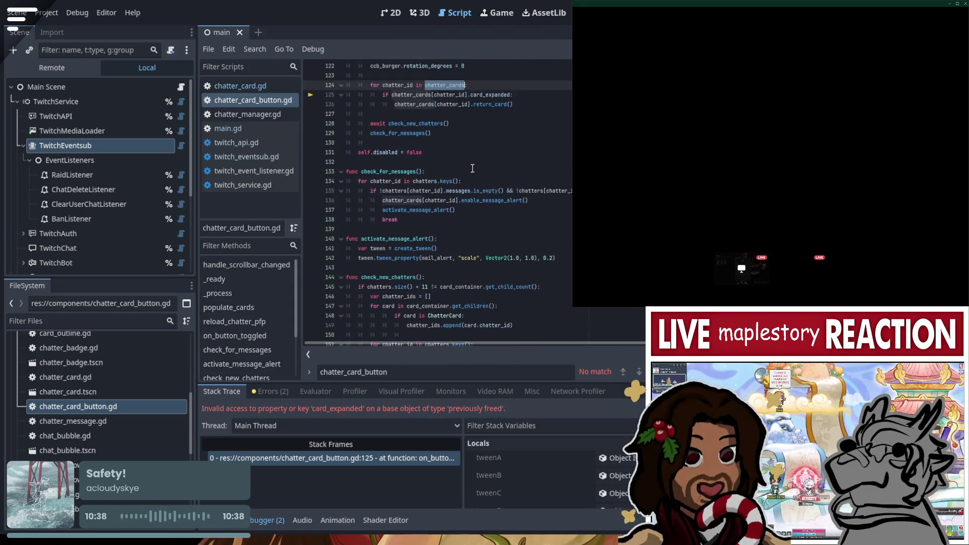
scroll(467, 172, down, 3)
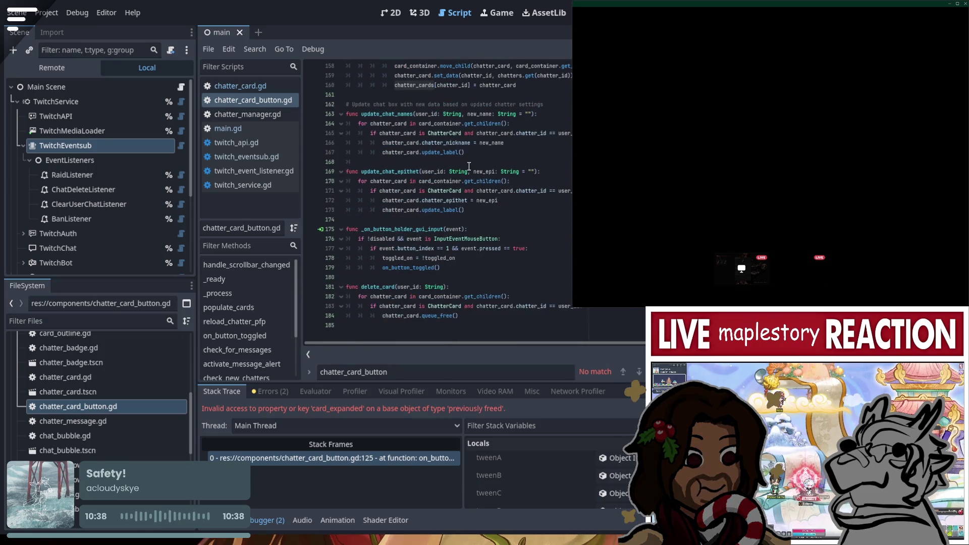
scroll(468, 166, up, 5)
scroll(468, 171, down, 12)
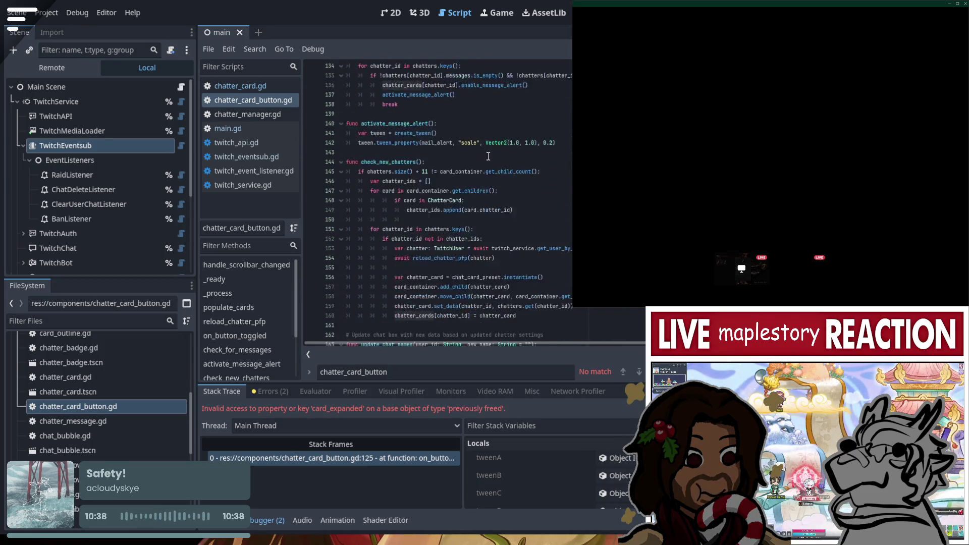
click(583, 308)
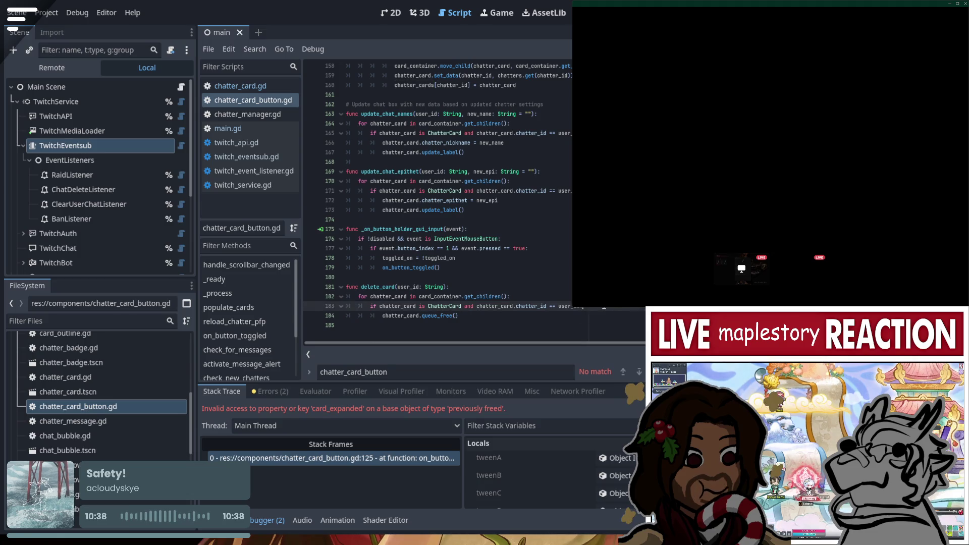
Add chatter_cards.erase(user_id) inside delete_card, save, and stop the running project.
key(Return)
text(chatter_cards.)
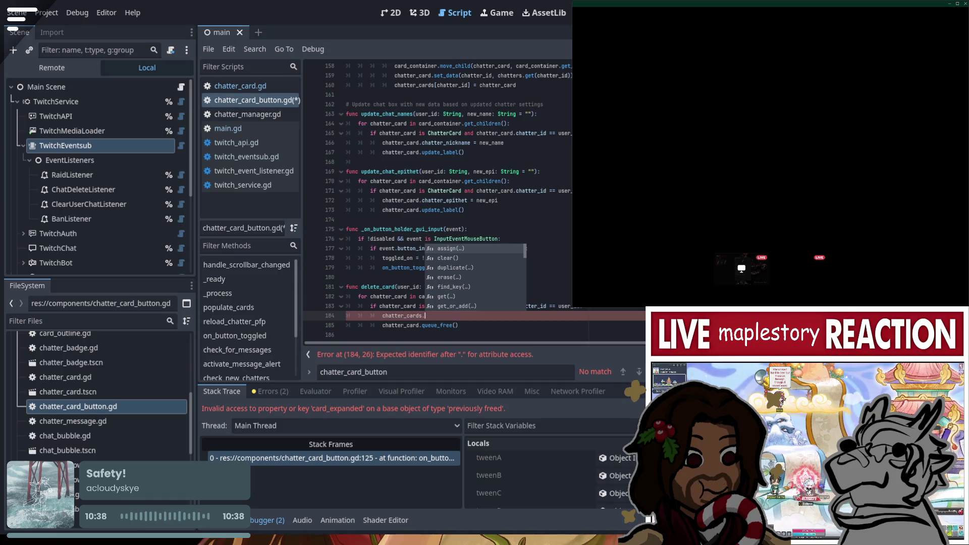
key(Down)
key(Down)
key(Down)
key(Return)
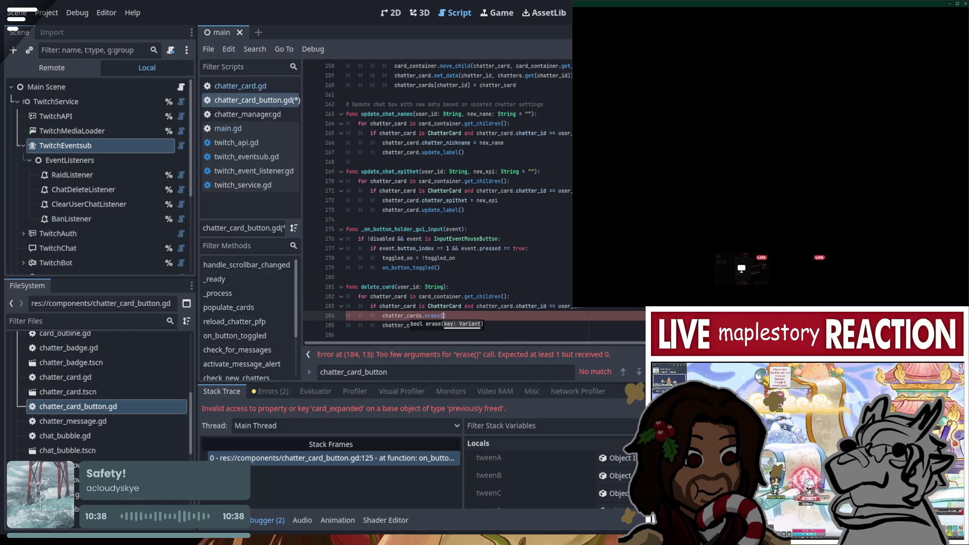
click(478, 317)
text(user_id)
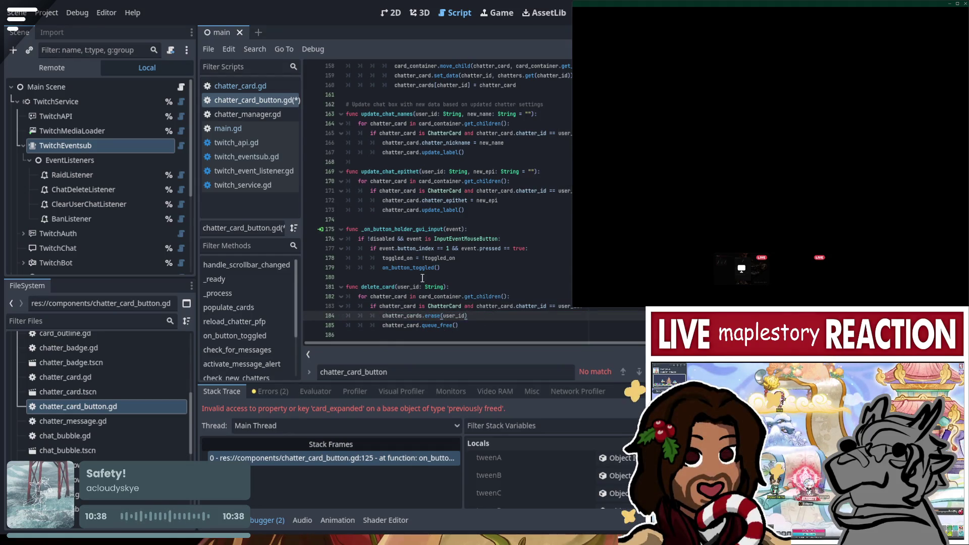
key(ctrl+s)
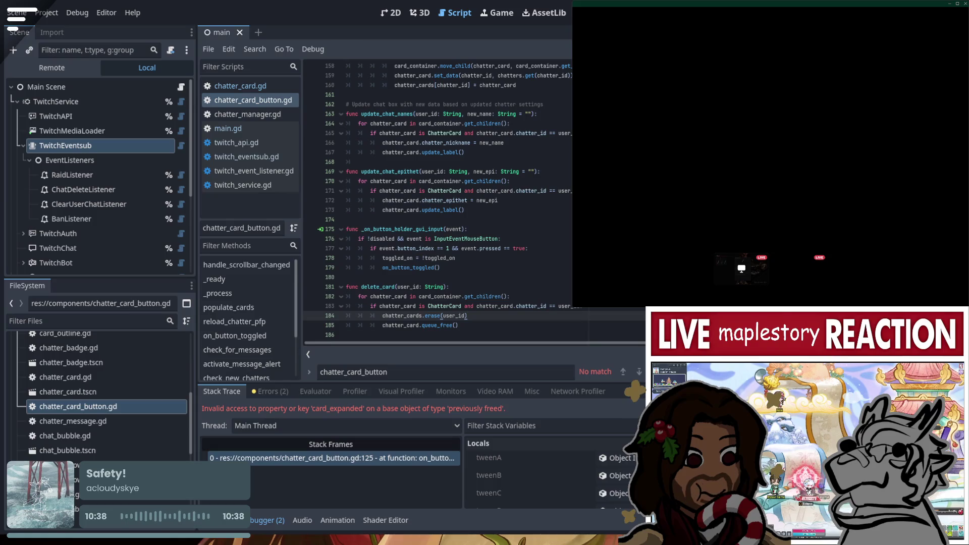
key(F8)
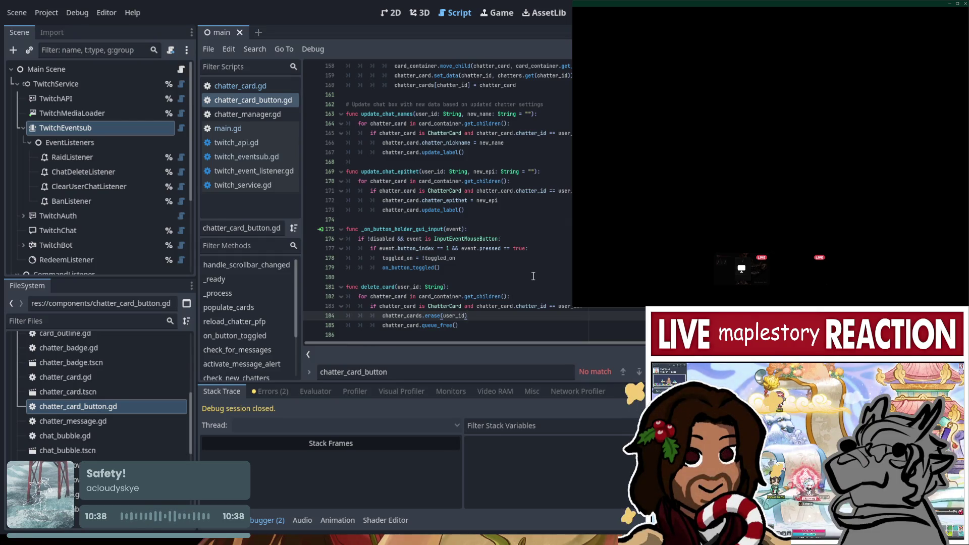
In chatter_manager.gd, append chatters.erase(id) to the end of delete_chatter.
click(240, 113)
scroll(419, 144, up, 2)
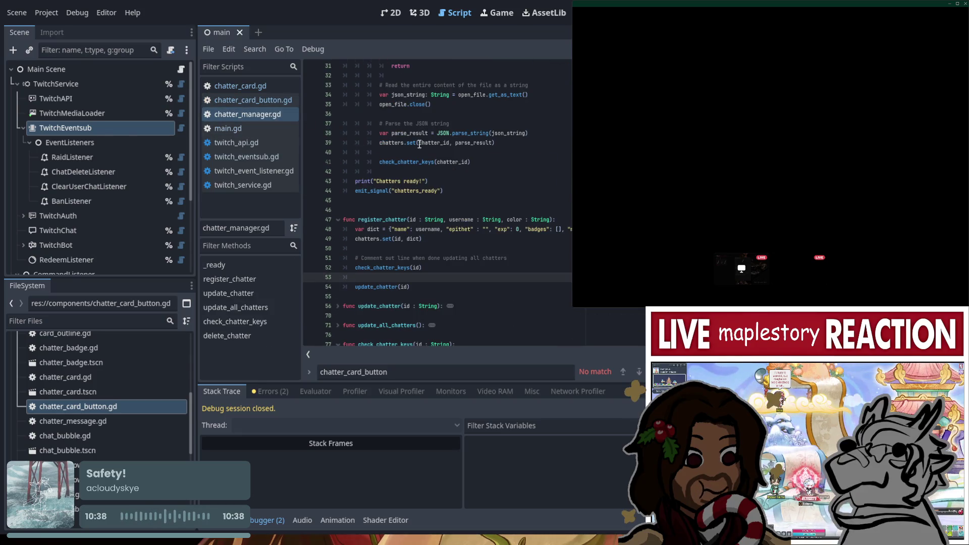
scroll(437, 176, down, 1)
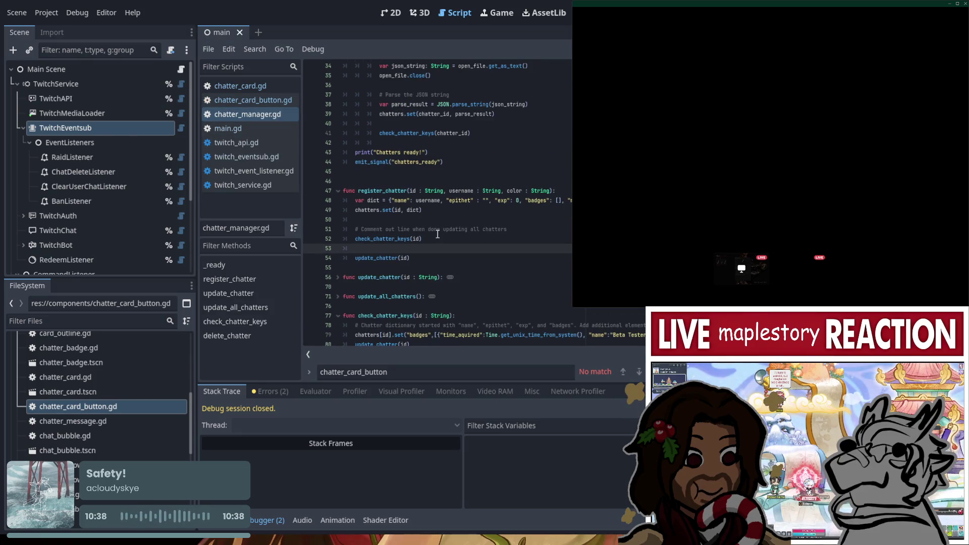
scroll(431, 238, down, 2)
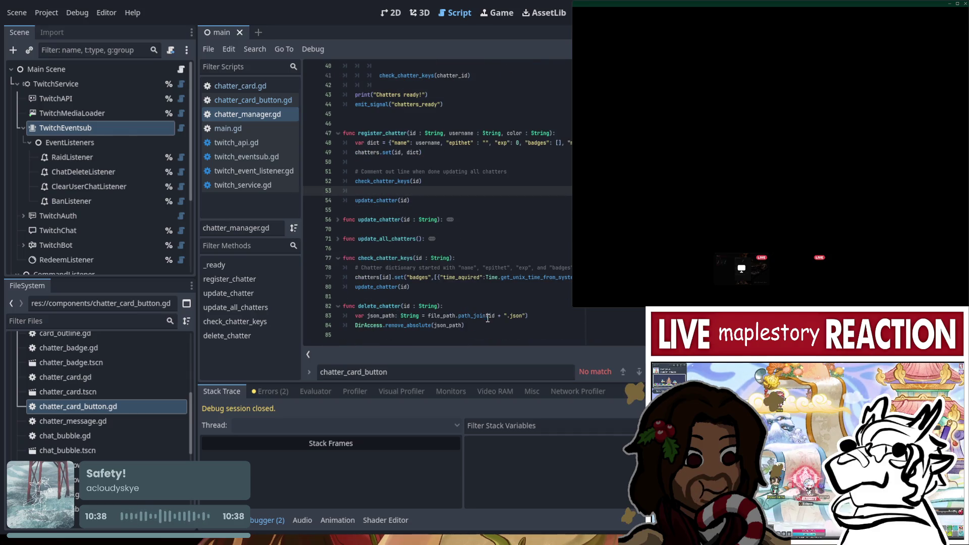
click(552, 315)
click(477, 304)
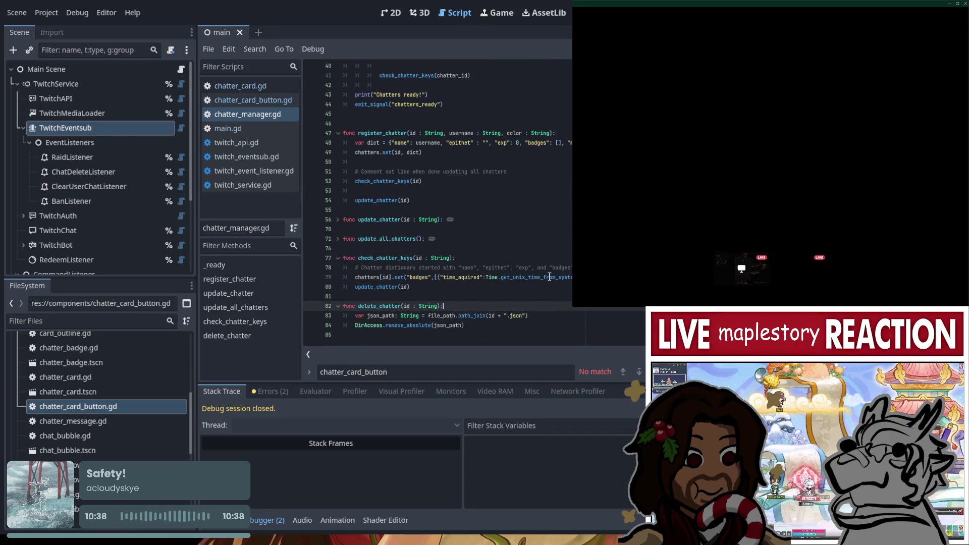
click(511, 325)
key(Return)
text(chatters.)
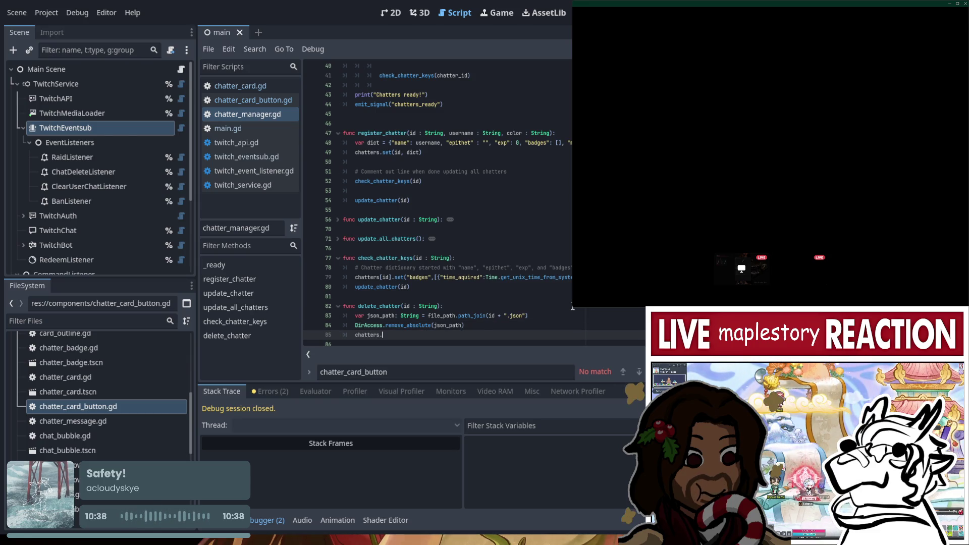
text(erase()
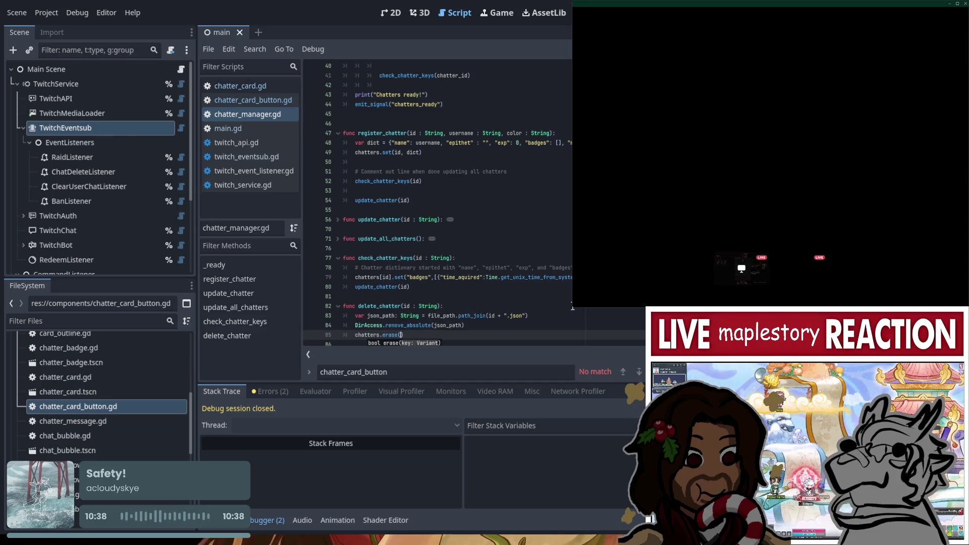
text(id)
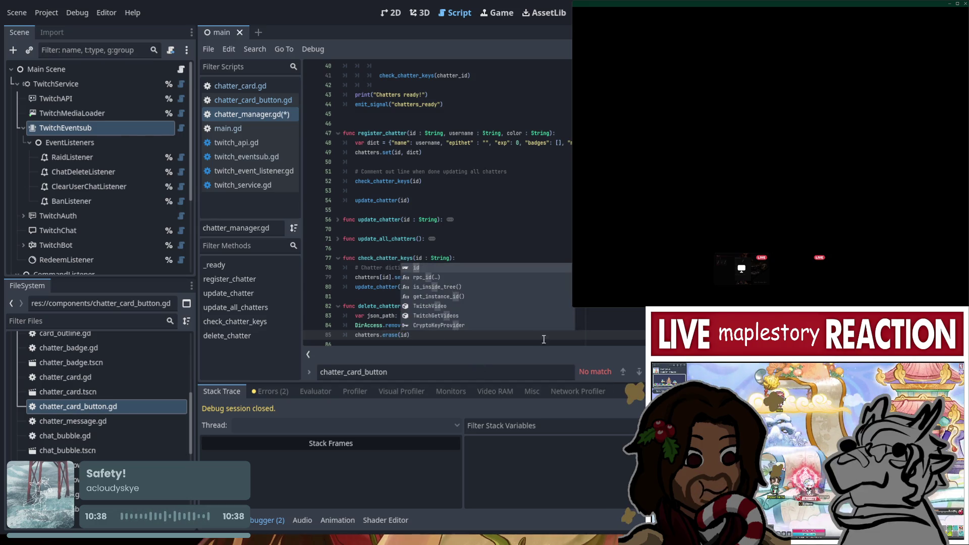
click(607, 328)
Save chatter_manager.gd and run the project with F5.
scroll(607, 327, down, 1)
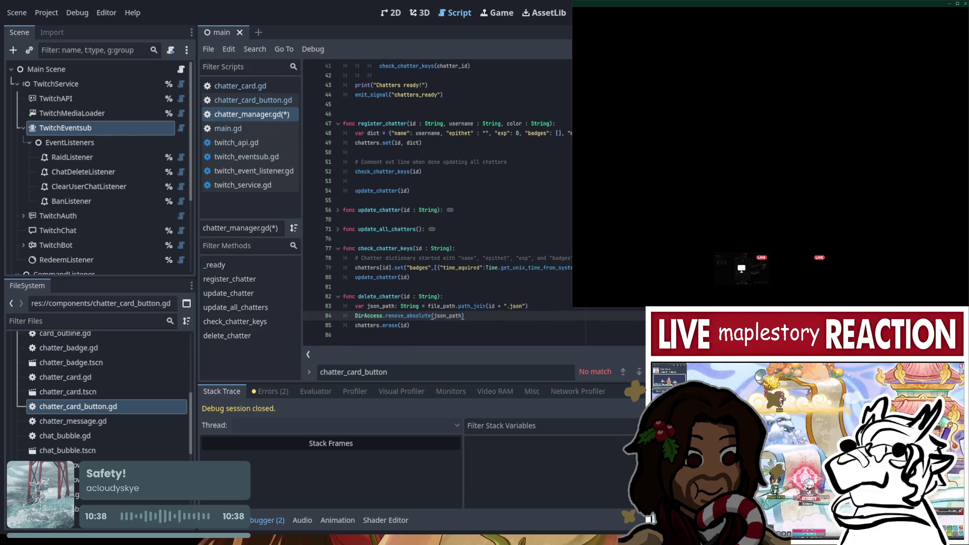
key(ctrl+s)
key(F5)
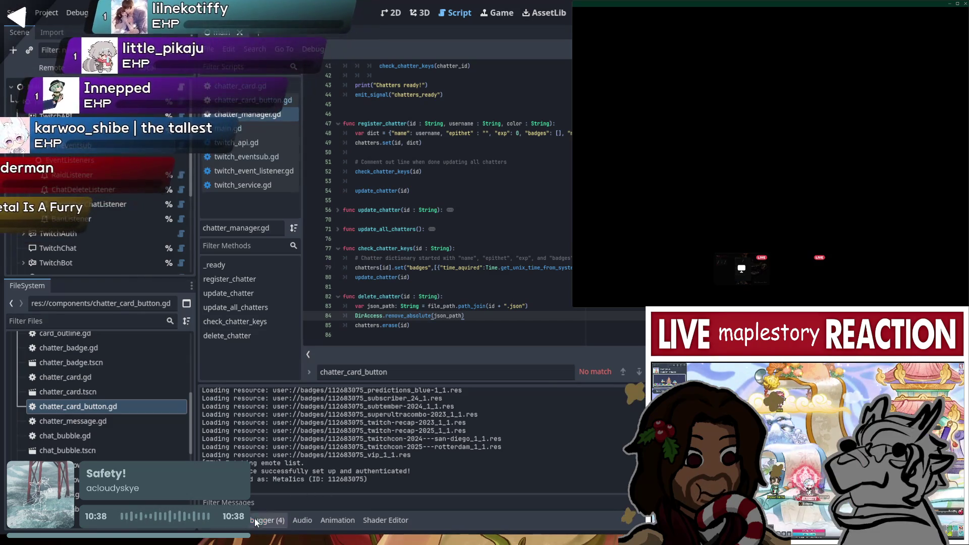
click(254, 518)
click(275, 390)
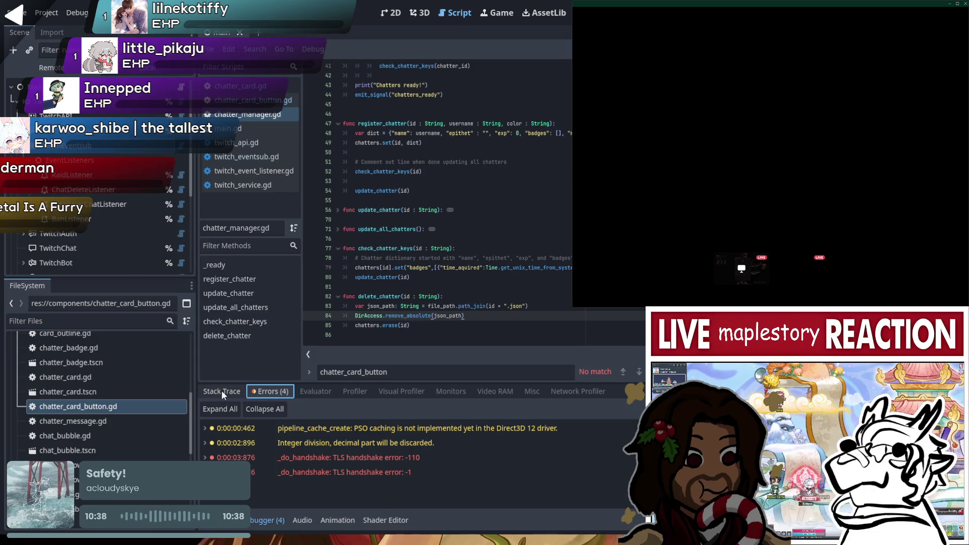
click(225, 525)
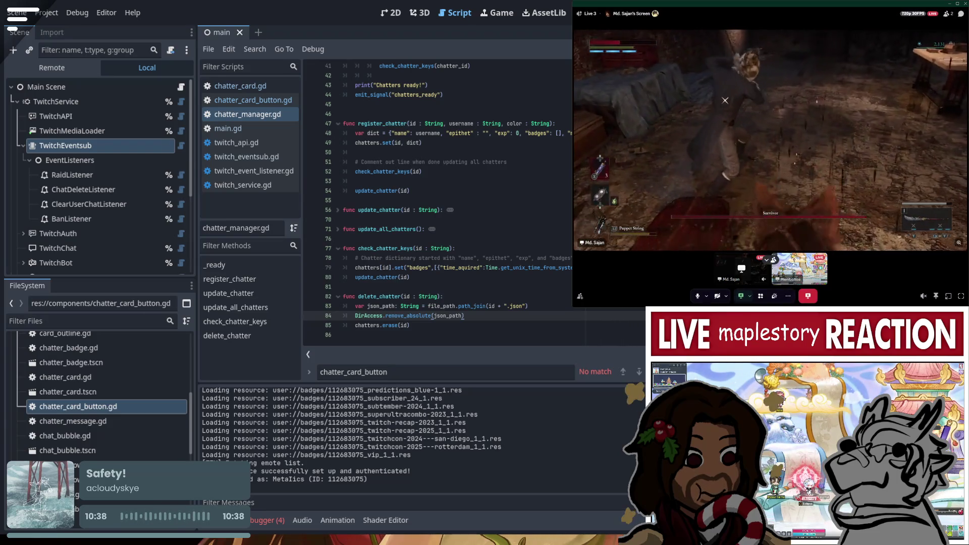
Run the project again with F5 to test the finished delete_chatter.
mouse_move(623, 260)
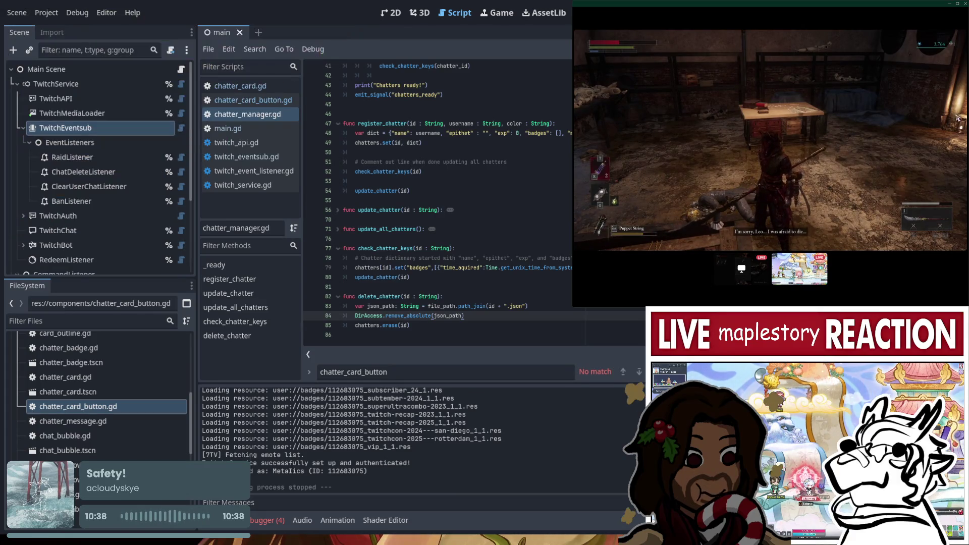
key(F5)
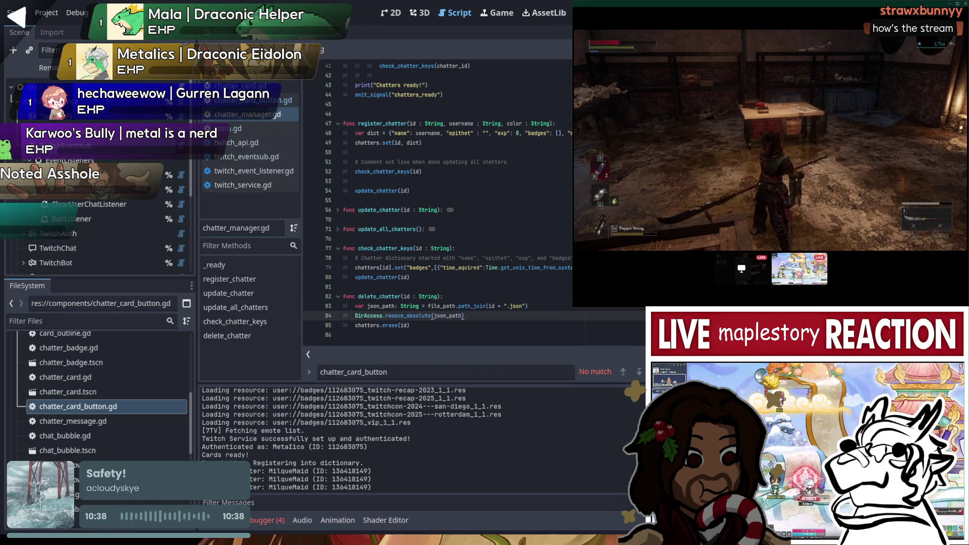
Switch the Scene dock to Remote to inspect the running game's live scene tree.
click(48, 67)
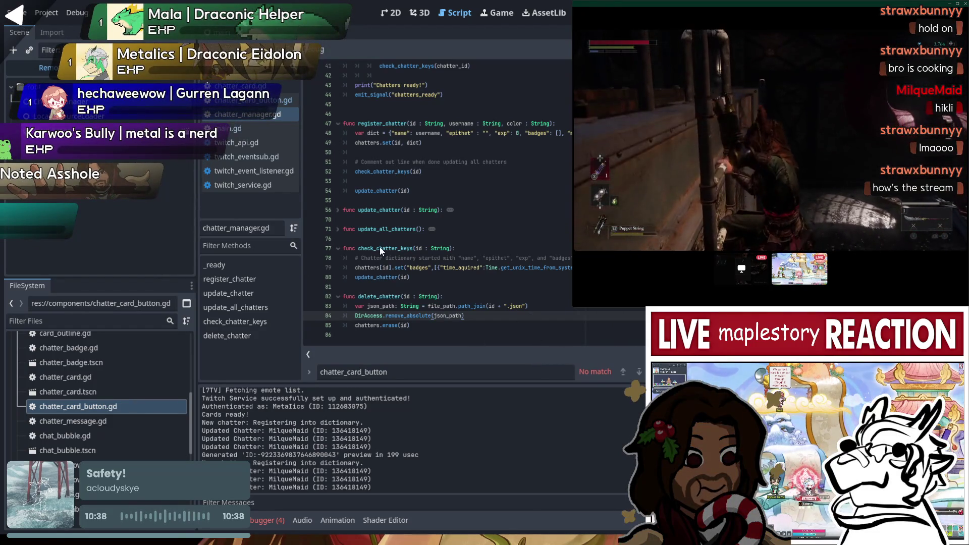
mouse_move(772, 152)
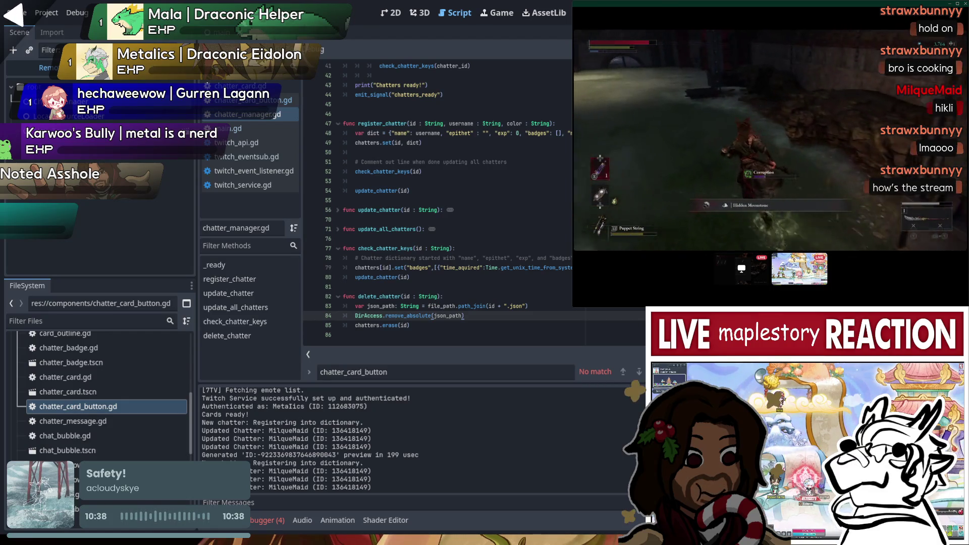
mouse_move(631, 268)
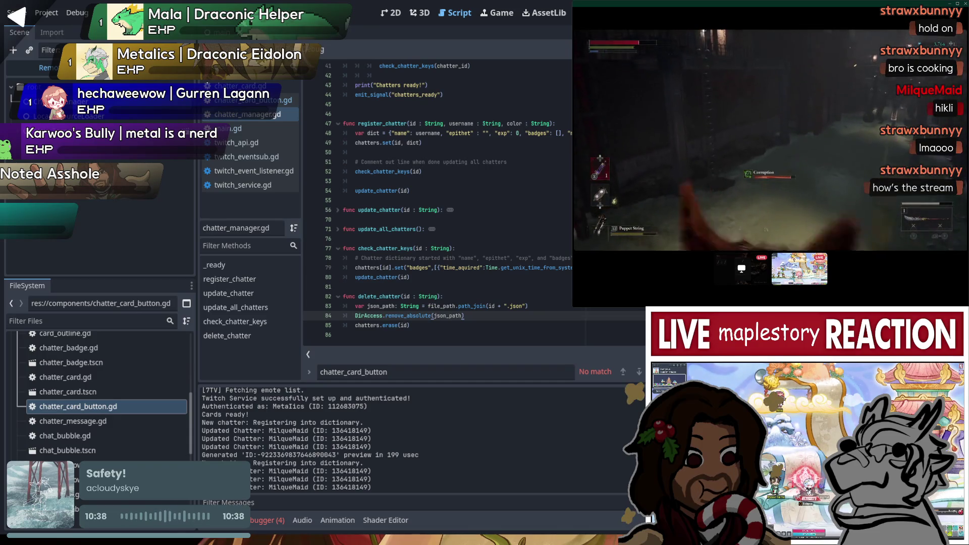
mouse_move(809, 207)
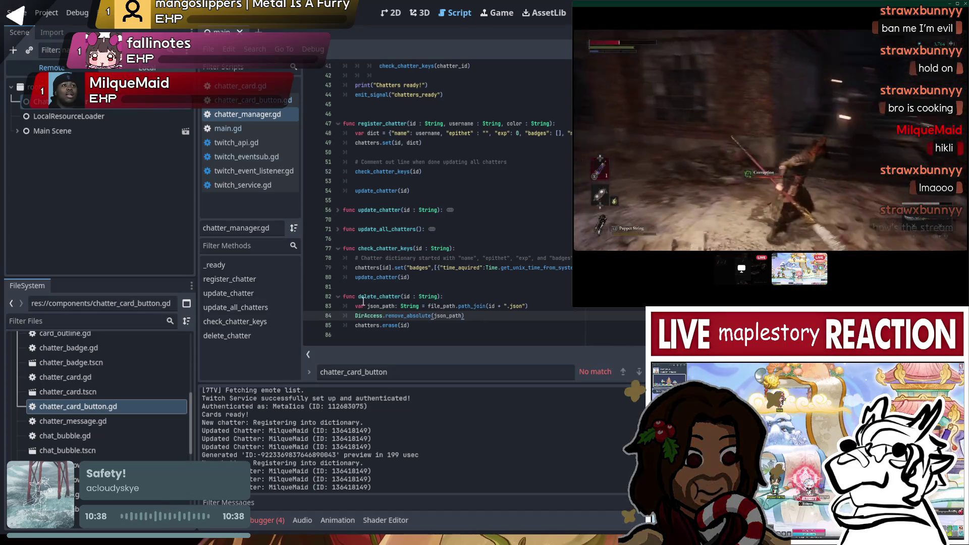
click(474, 297)
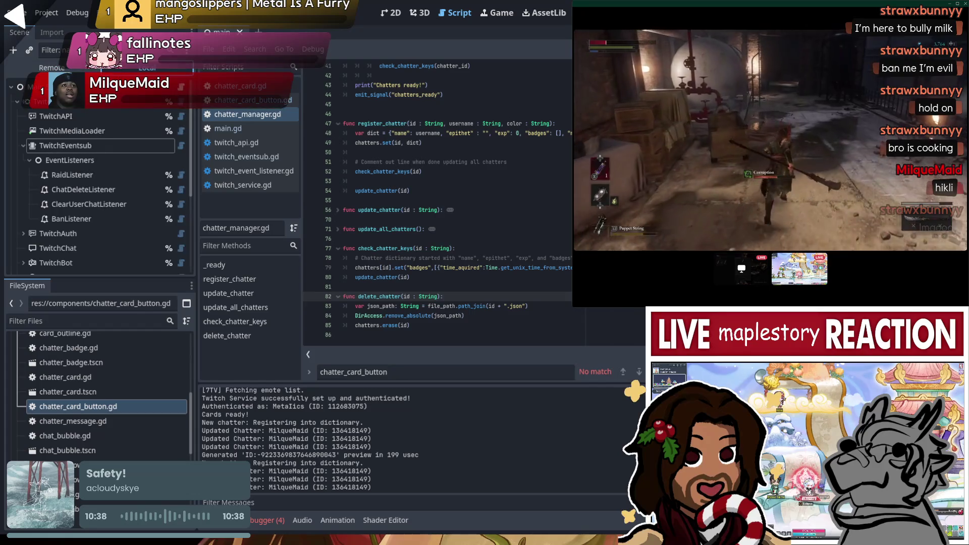
click(395, 316)
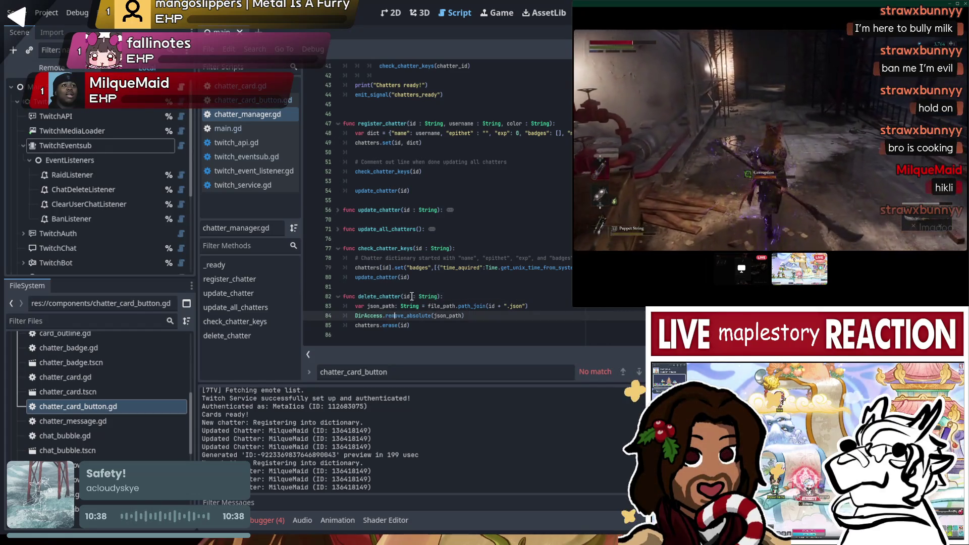
double_click(392, 306)
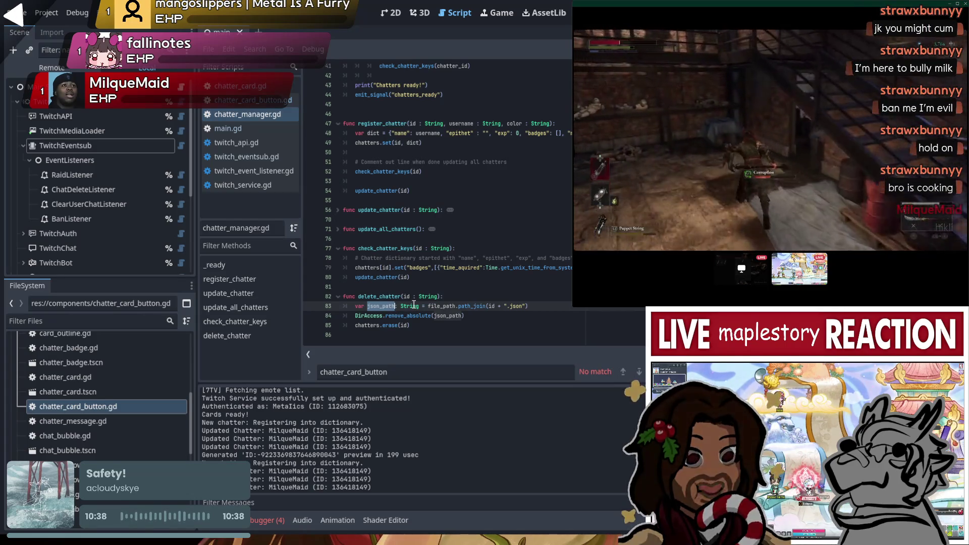
click(412, 325)
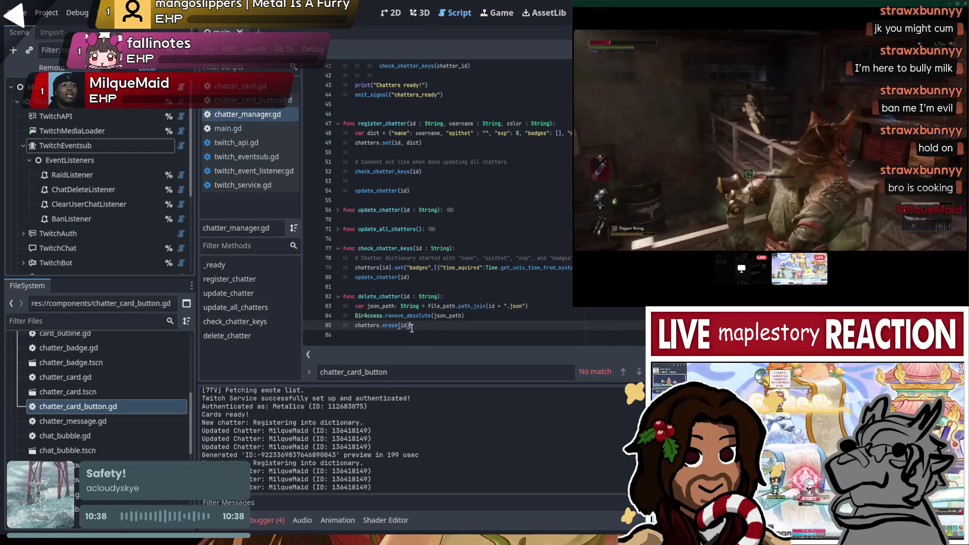
drag(411, 325, 354, 328)
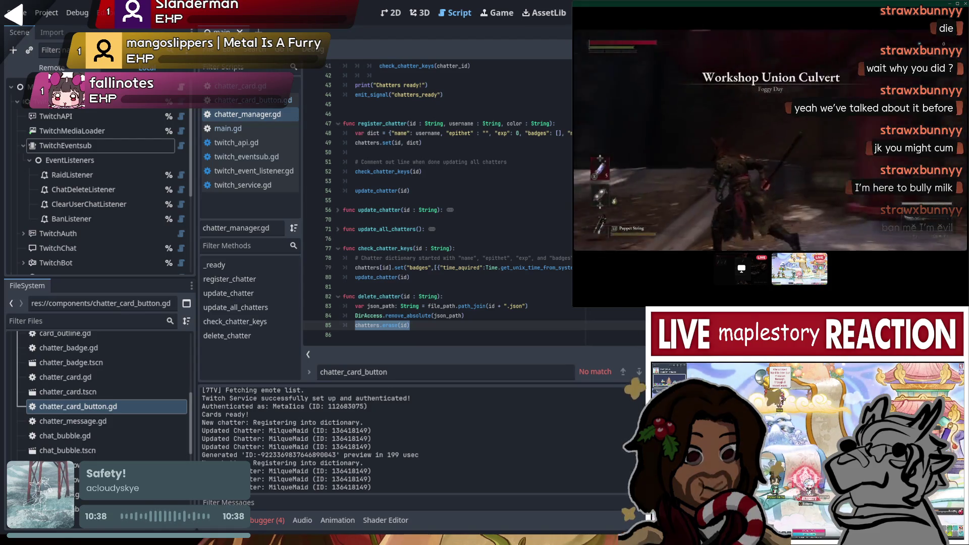
Find register_chatter and select its name and its update_chatter(id) call.
scroll(501, 247, up, 3)
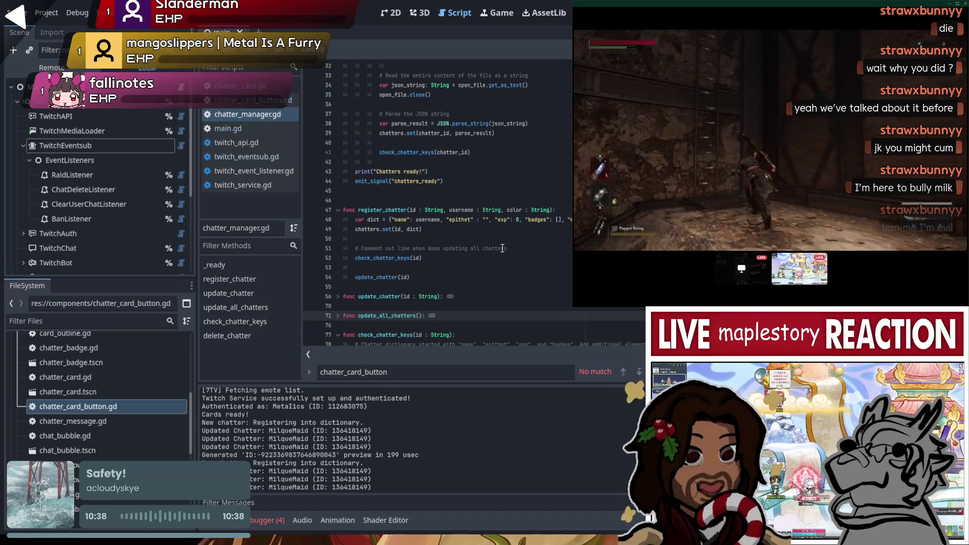
scroll(505, 252, up, 1)
triple_click(410, 240)
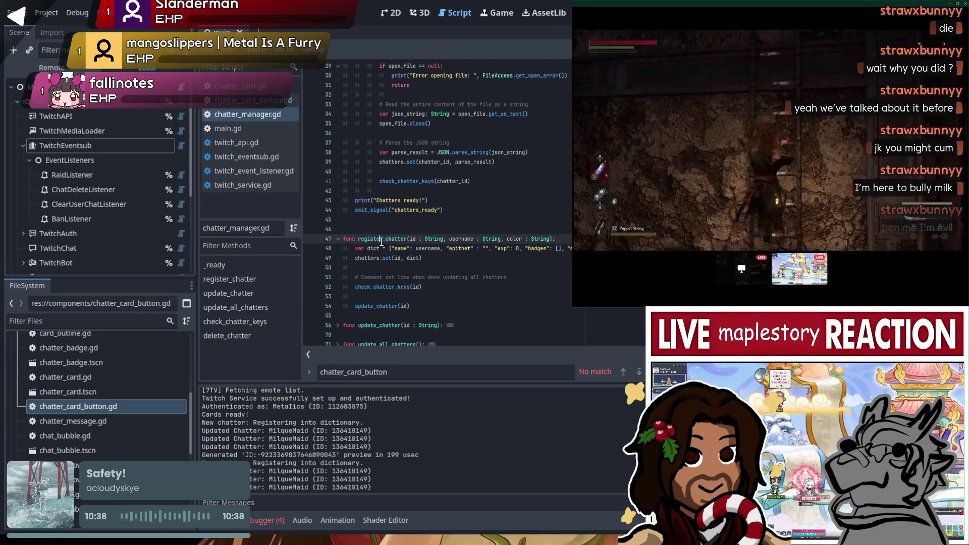
double_click(393, 240)
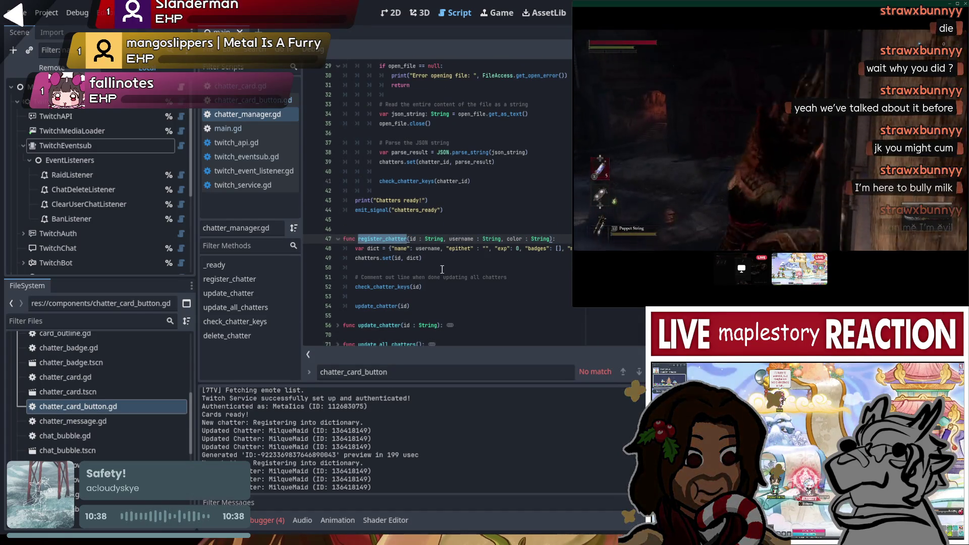
double_click(378, 306)
Unfold update_chatter to review its JSON file-writing code, then rerun the project.
scroll(378, 283, down, 2)
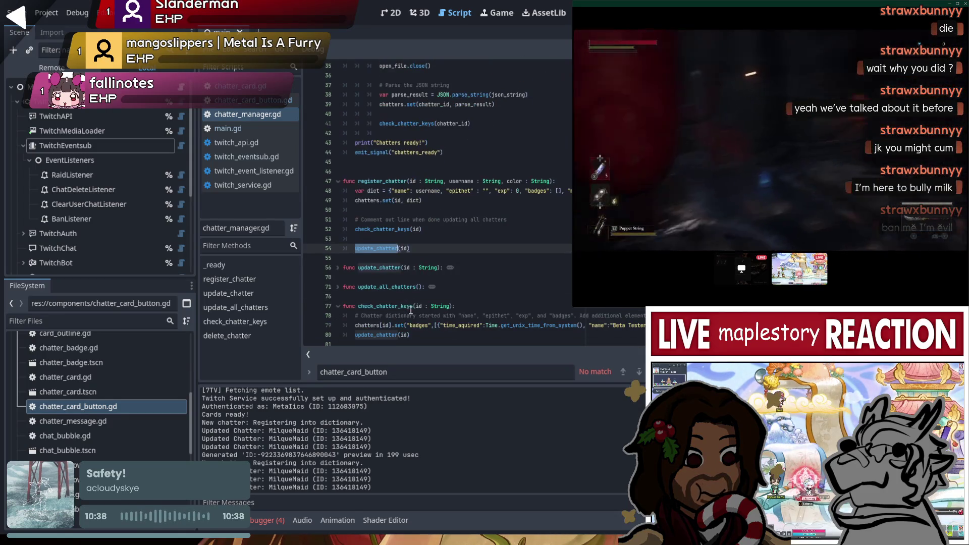
shift+click(355, 272)
scroll(355, 271, down, 4)
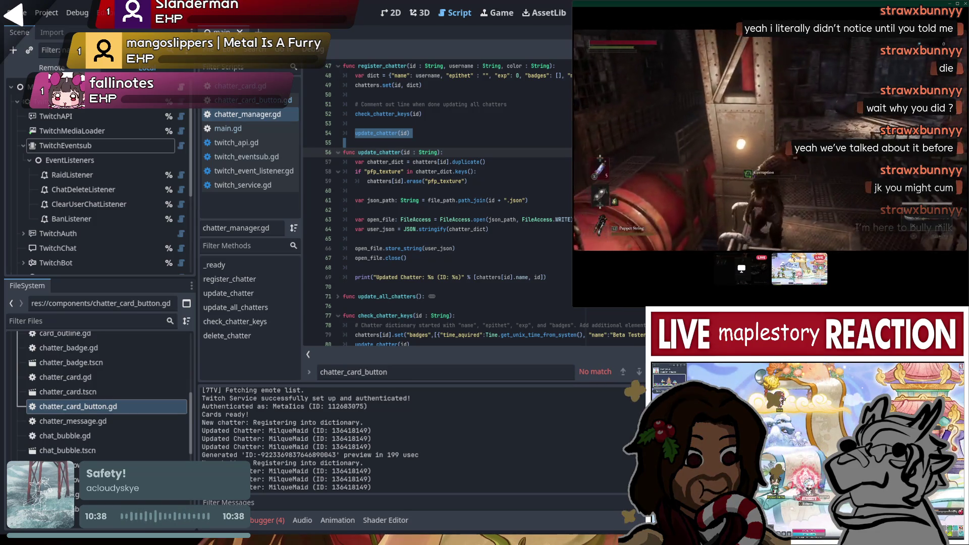
scroll(437, 202, down, 2)
click(454, 162)
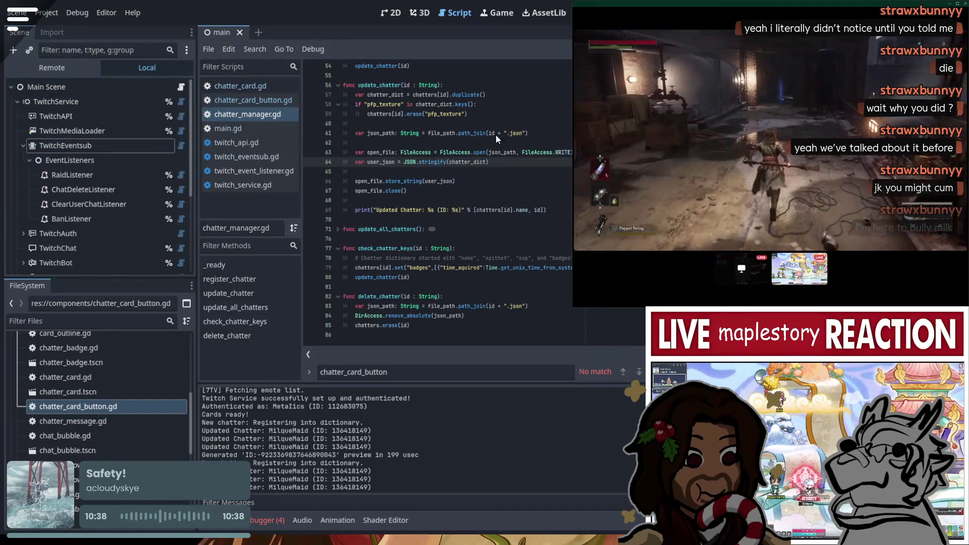
key(F5)
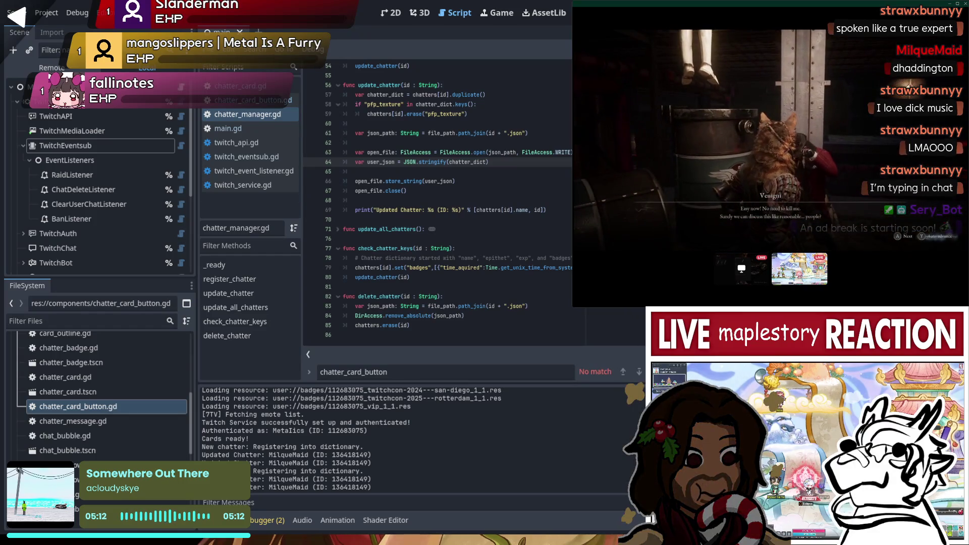
mouse_move(909, 151)
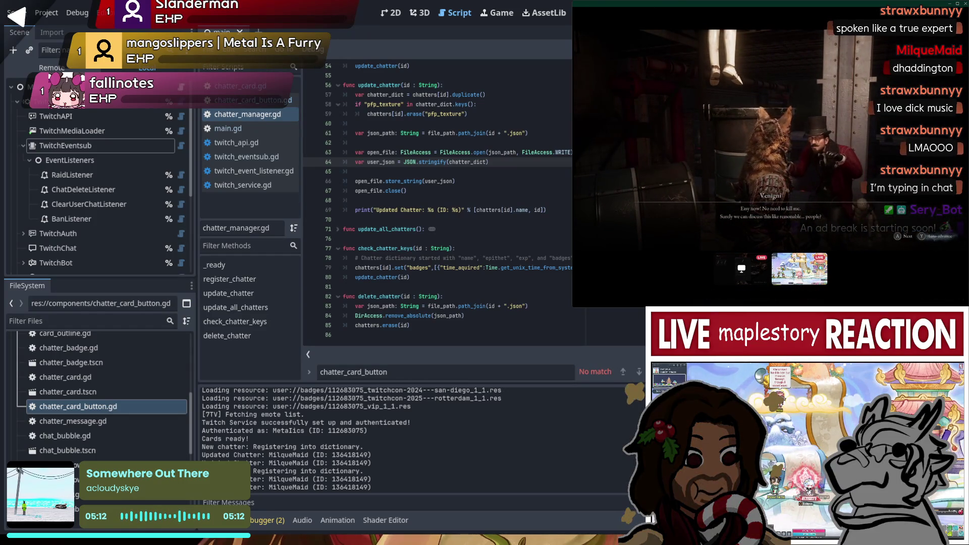
mouse_move(666, 39)
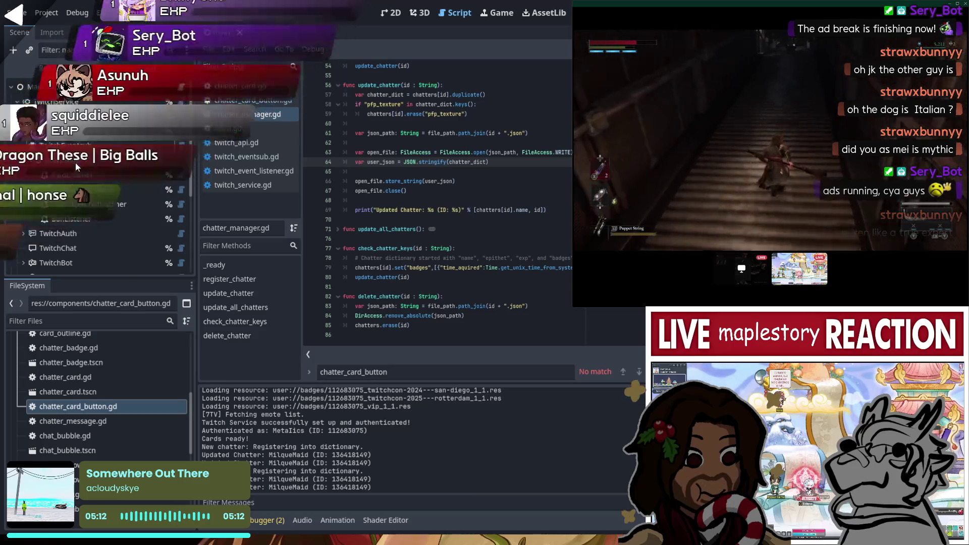
click(129, 126)
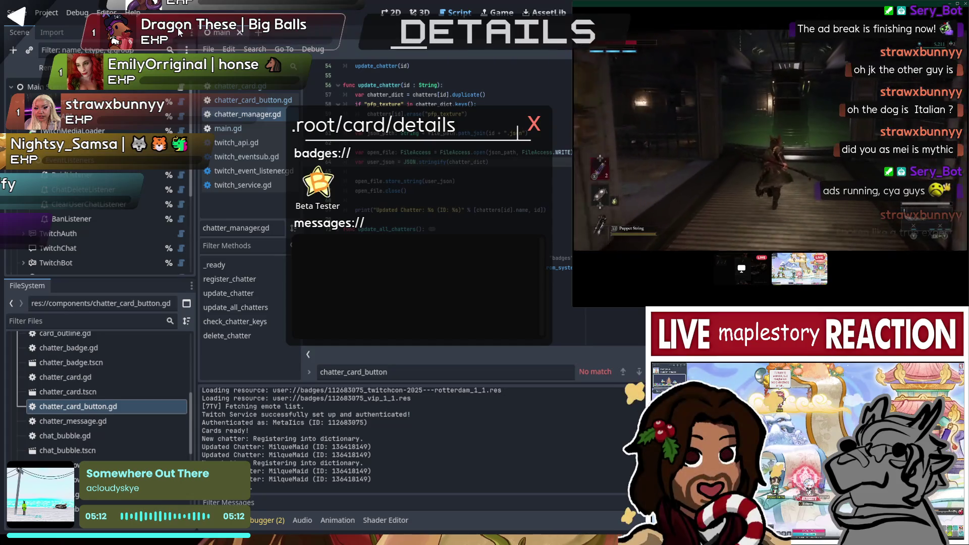
Open a second chatter's details card in the running project.
click(205, 114)
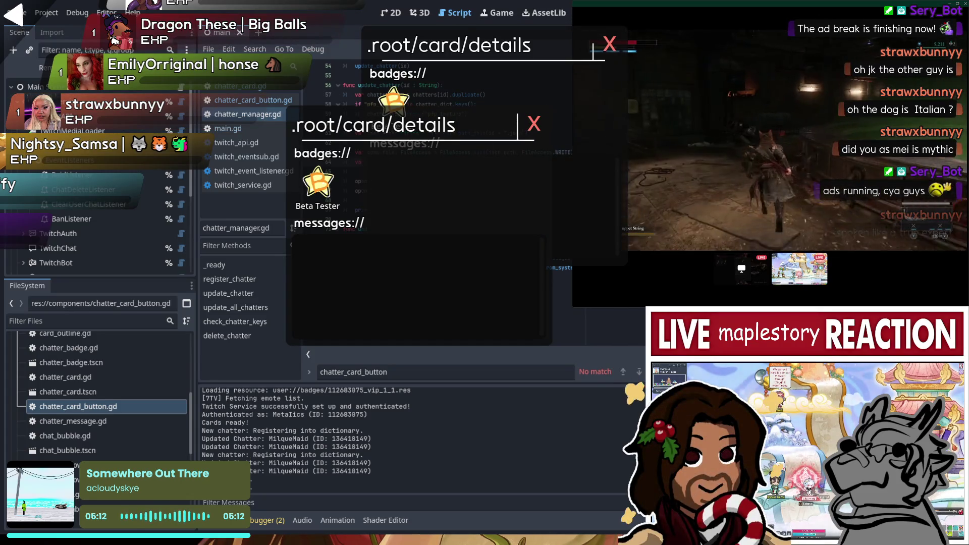
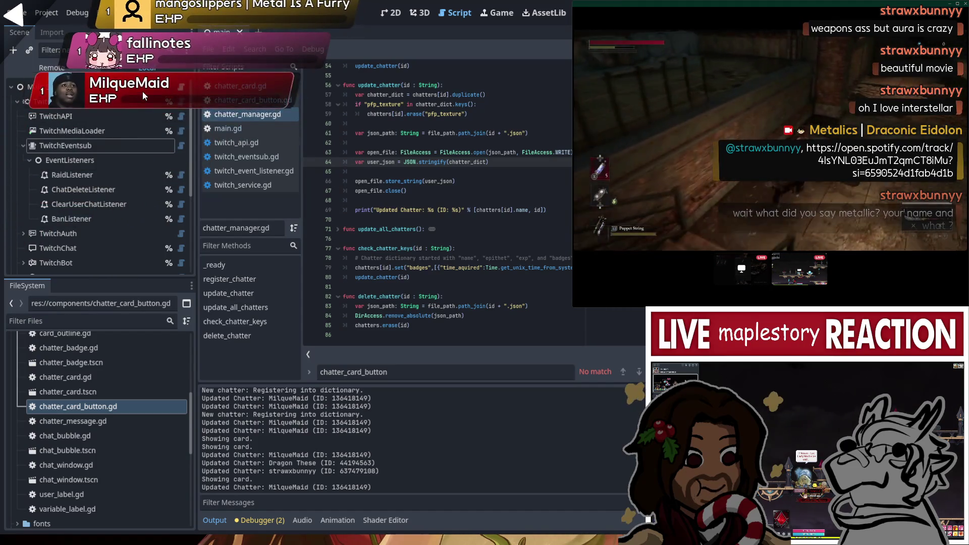
Open a chatter's card in the running project to show its Beta Tester badge and log 'Showing card.'.
click(142, 90)
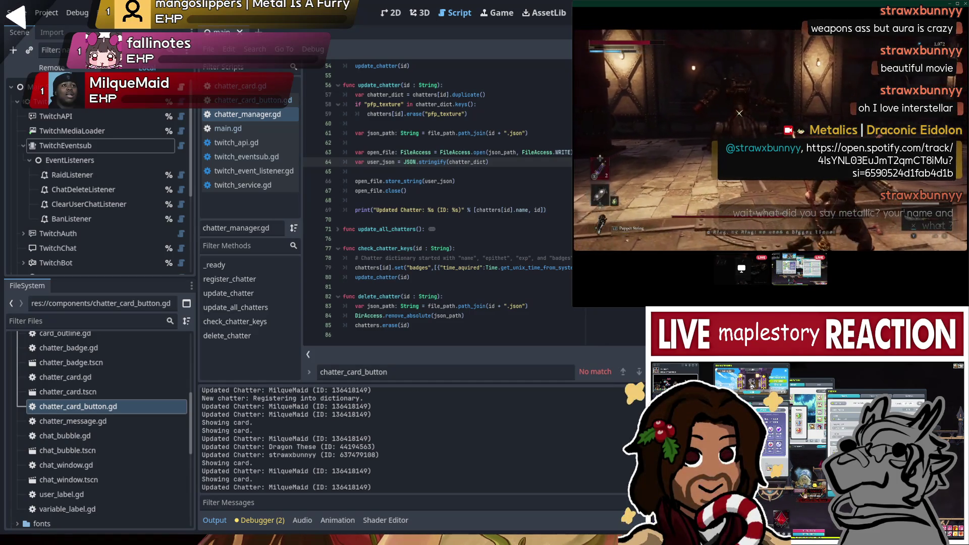
Scroll chatter_manager.gd up to the chatters dictionary, chatters_ready signal and _ready code, then switch to chatter_card_button.gd.
mouse_move(628, 277)
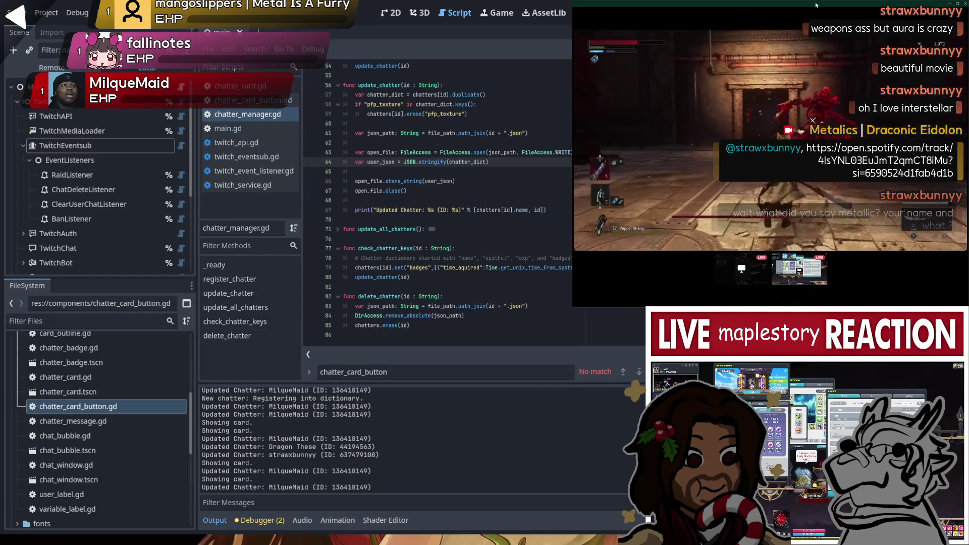
mouse_move(639, 31)
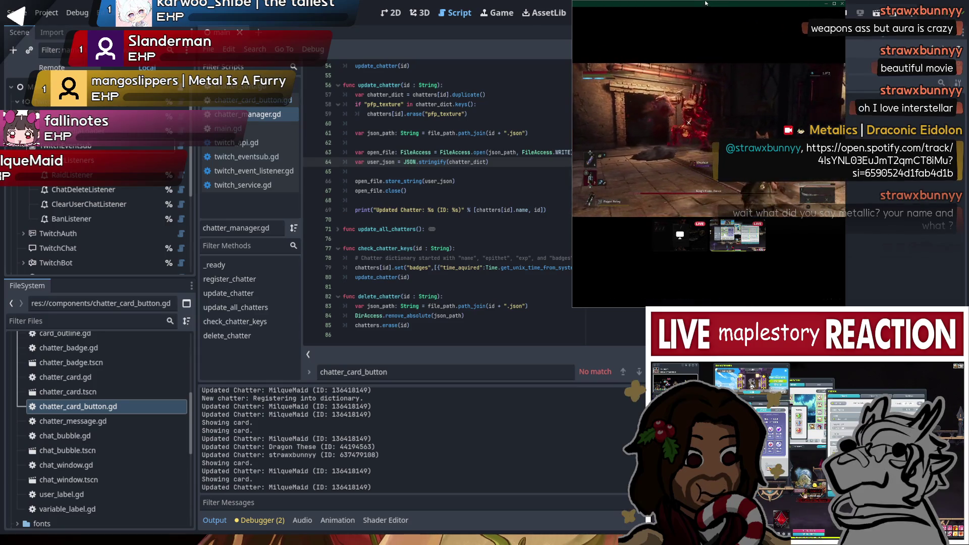
mouse_move(574, 90)
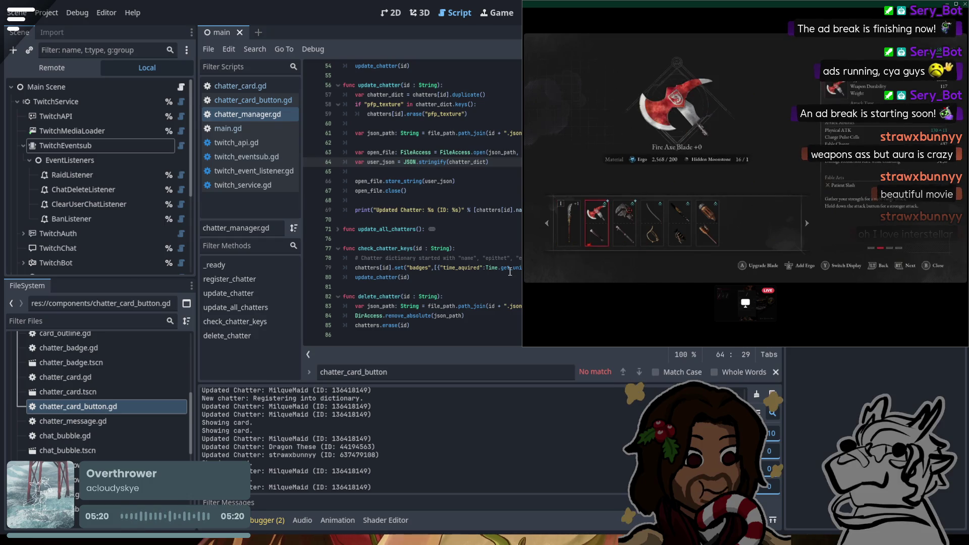
click(415, 238)
scroll(415, 204, up, 3)
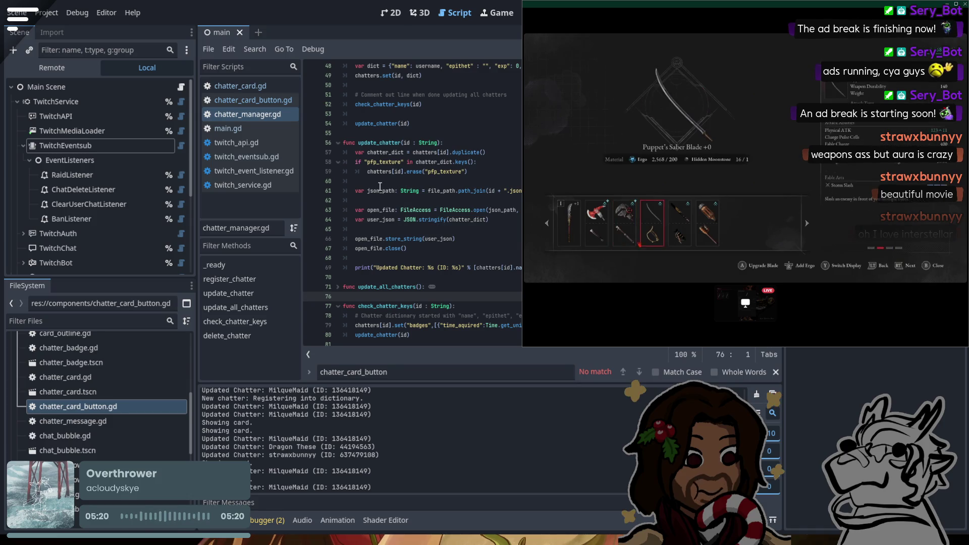
scroll(382, 179, up, 2)
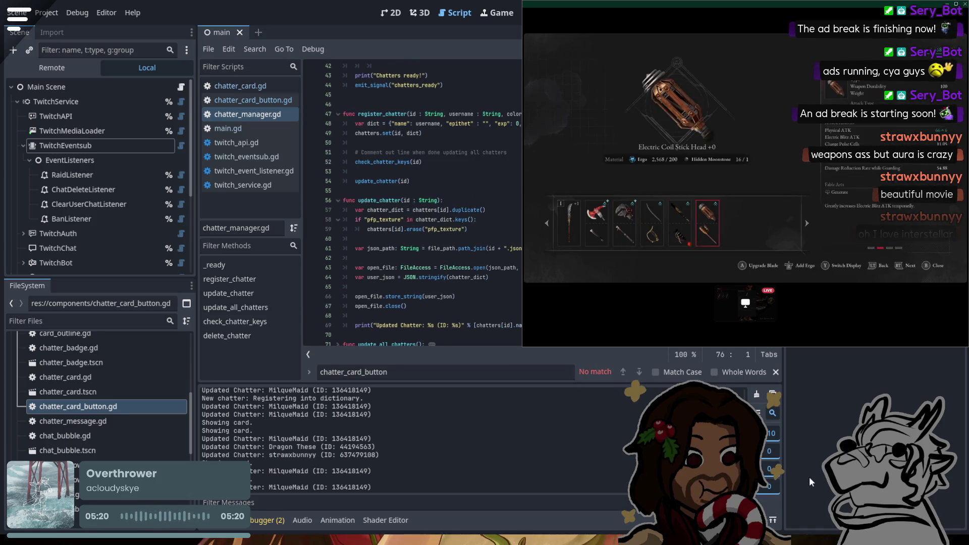
scroll(440, 204, up, 4)
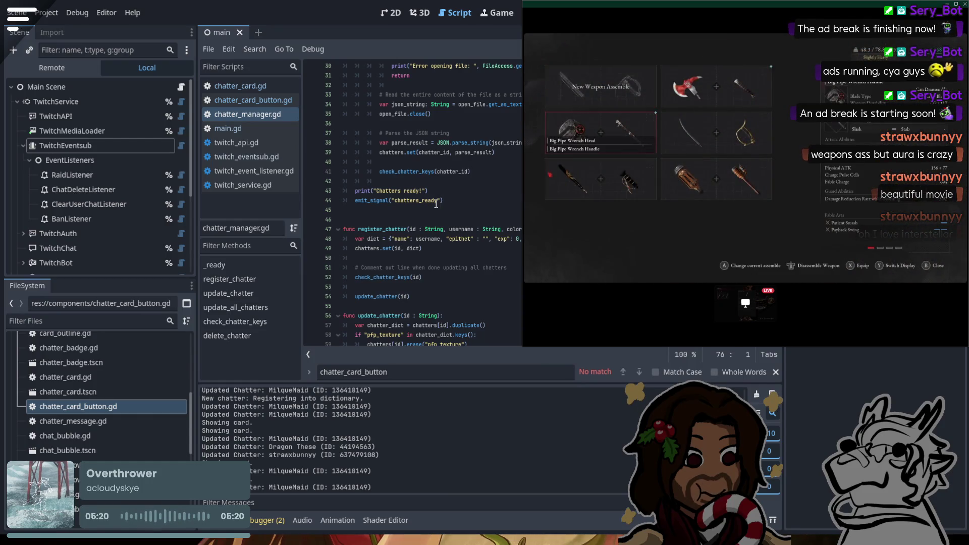
scroll(454, 179, up, 8)
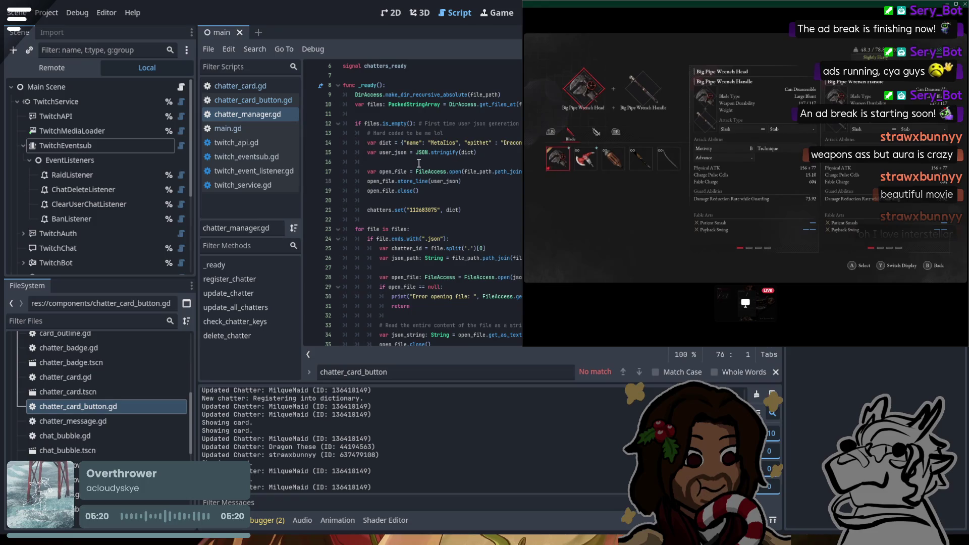
scroll(419, 163, up, 1)
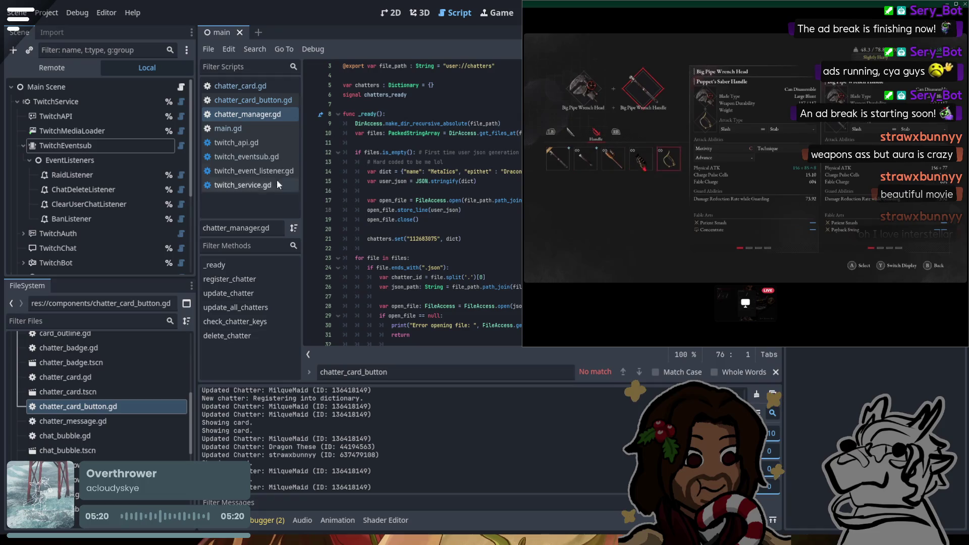
click(255, 101)
click(253, 83)
In delete_card, move the chatter_cards.erase(user_id) line below queue_free() and fix its indentation.
click(249, 99)
key(Down)
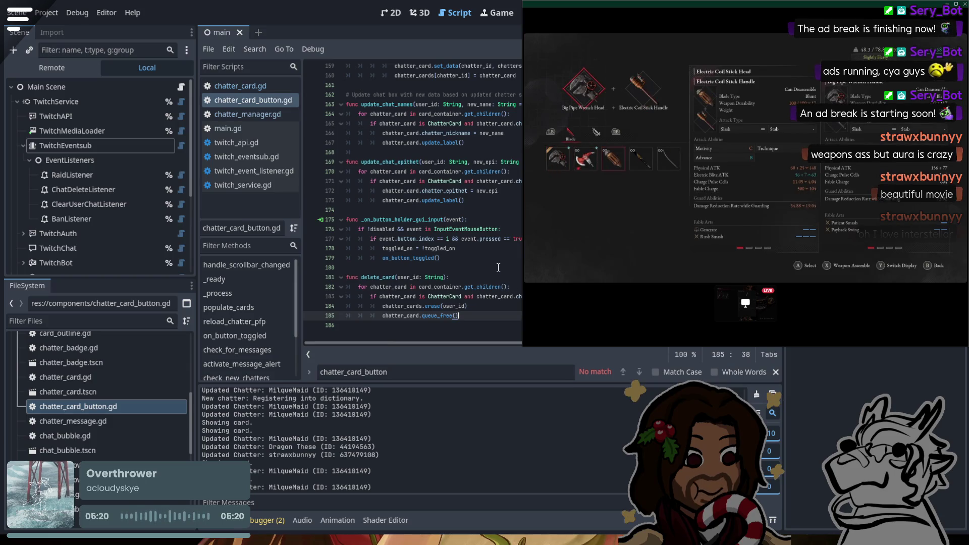
double_click(407, 303)
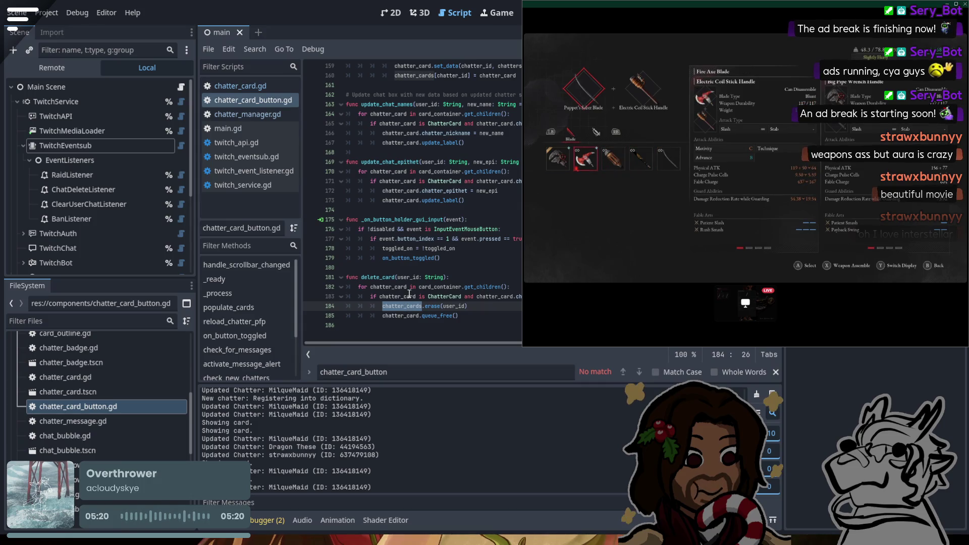
double_click(404, 315)
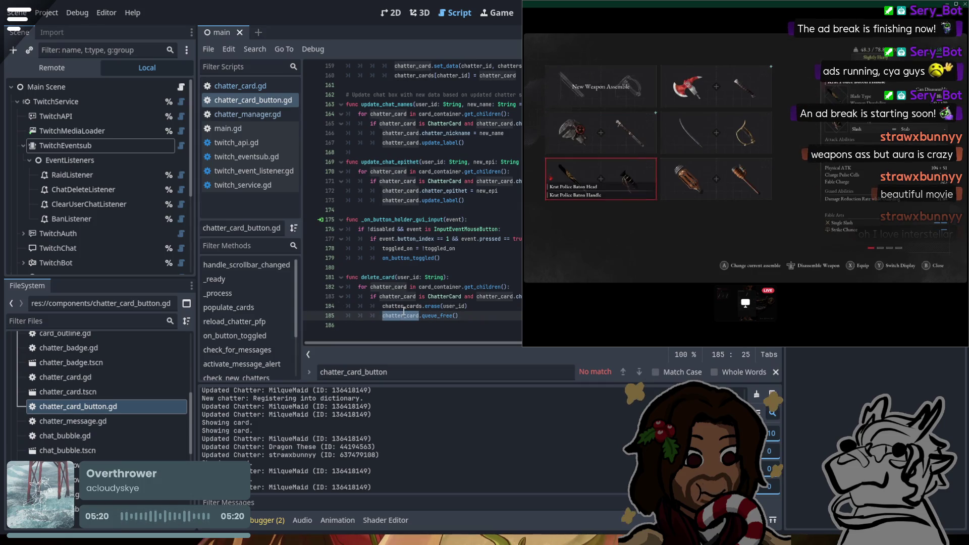
drag(467, 307, 315, 306)
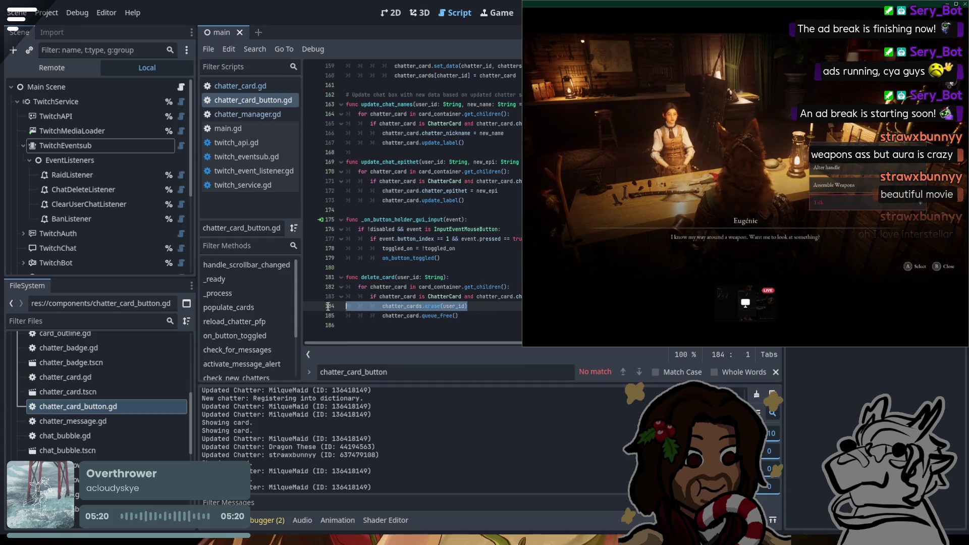
key(ctrl+x)
key(alt+Down)
key(Tab)
key(Tab)
key(Tab)
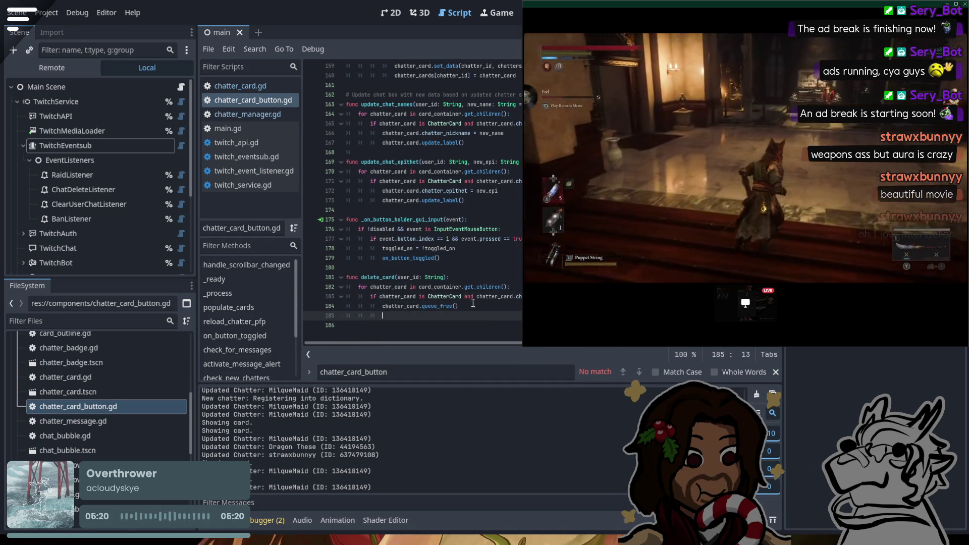
key(ctrl+v)
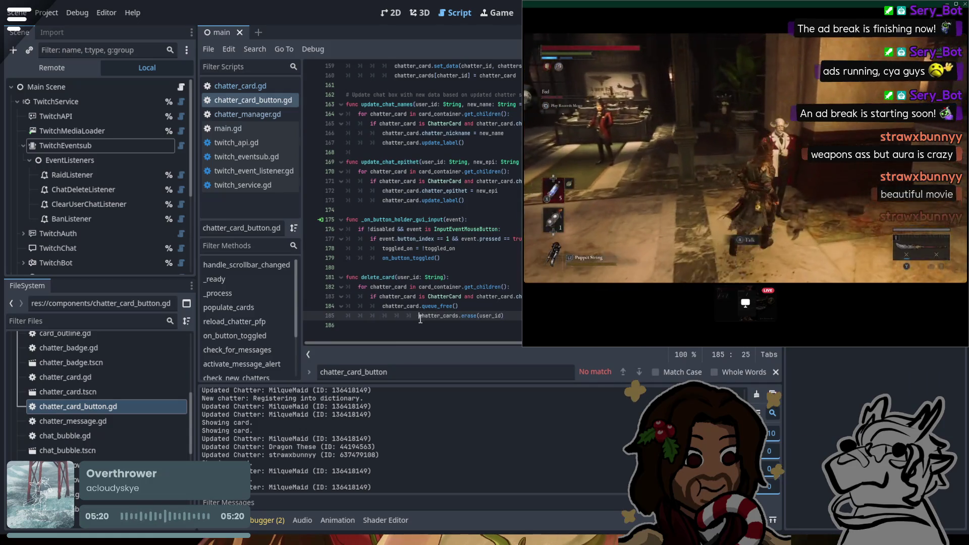
key(BackSpace)
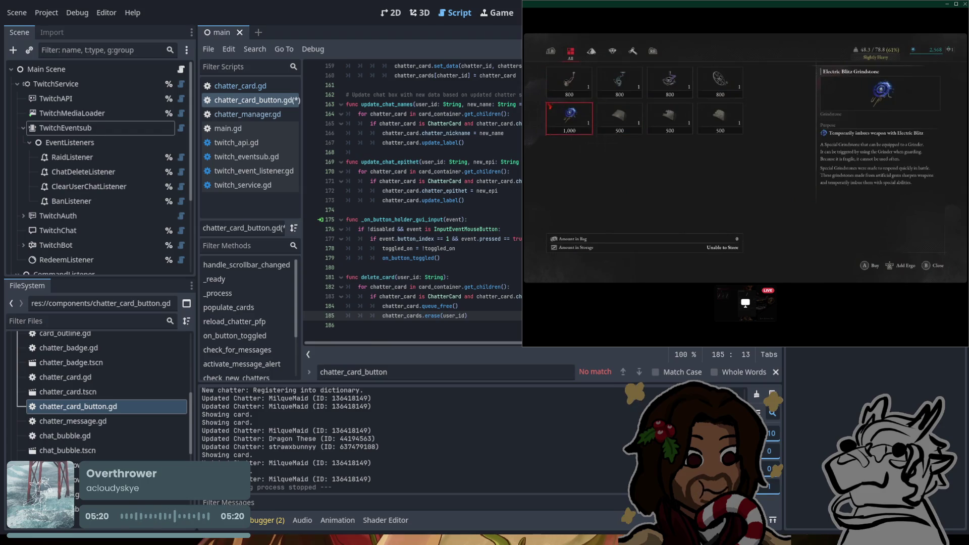
click(501, 161)
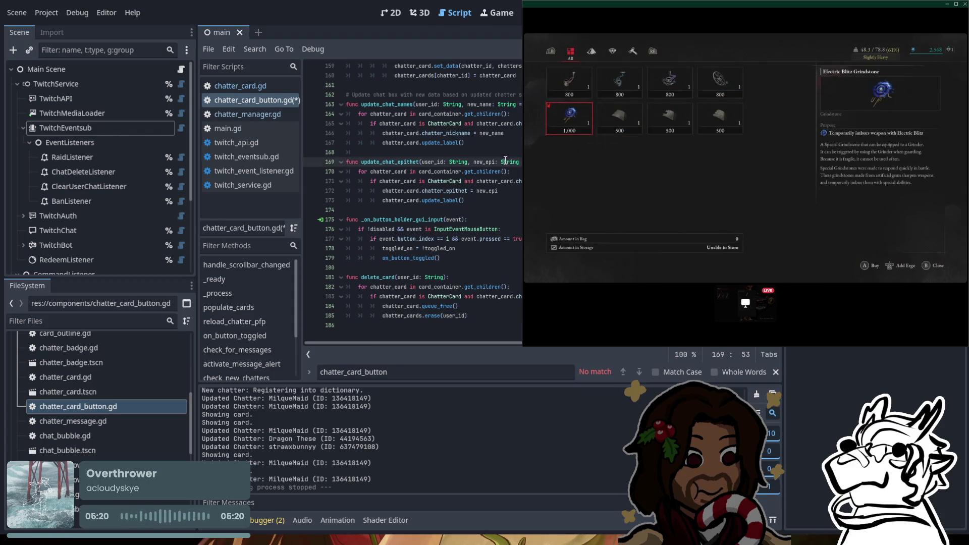
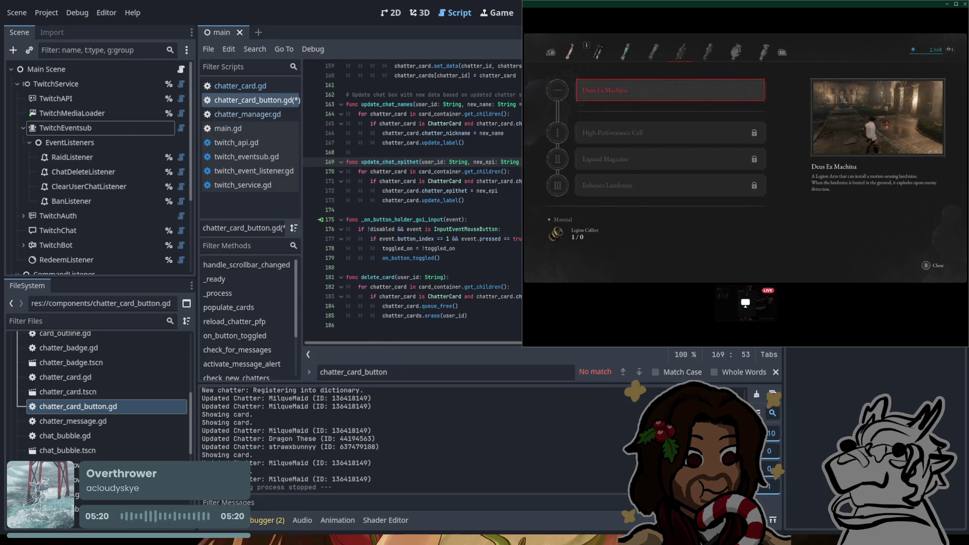
Preview the High-Performance Cell and Expand Magazine upgrades in the running game.
click(670, 132)
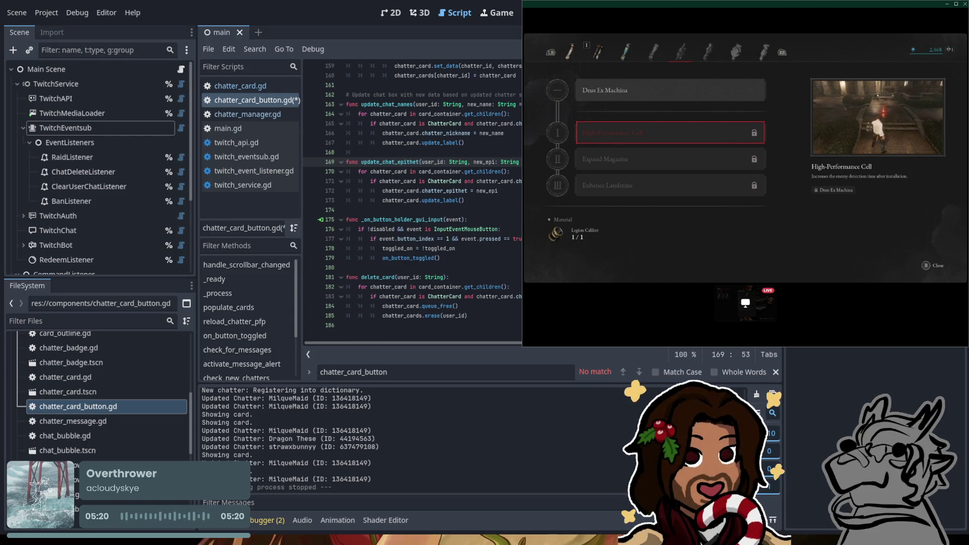
click(670, 159)
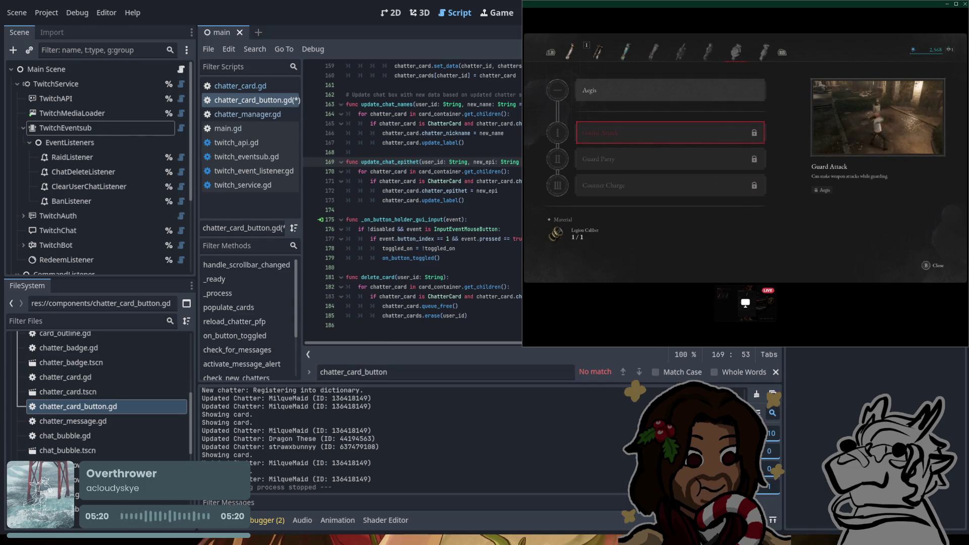
scroll(520, 234, up, 7)
scroll(138, 123, down, 2)
scroll(130, 140, up, 2)
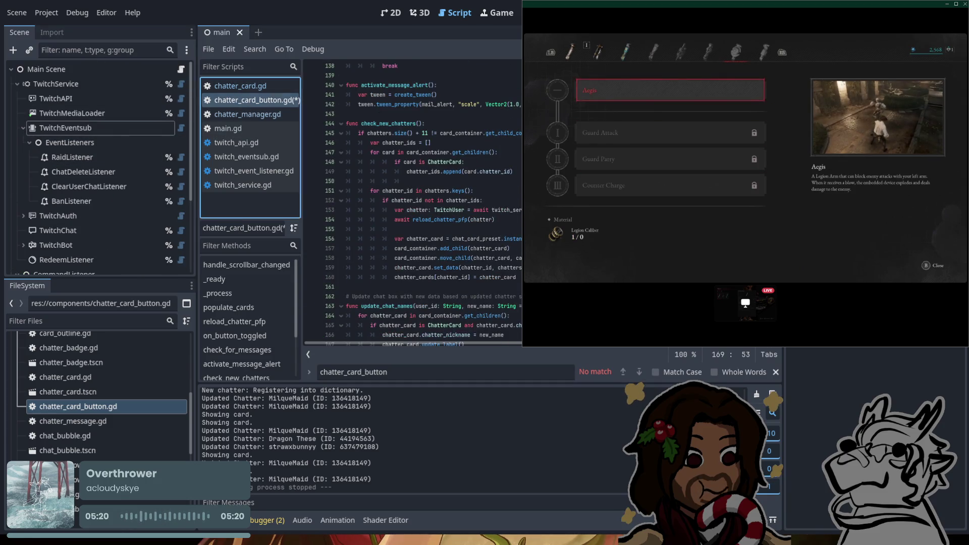
Outdent chatter_cards.erase(user_id) in delete_card one level, save, and bring up main.gd.
click(469, 161)
scroll(413, 202, down, 7)
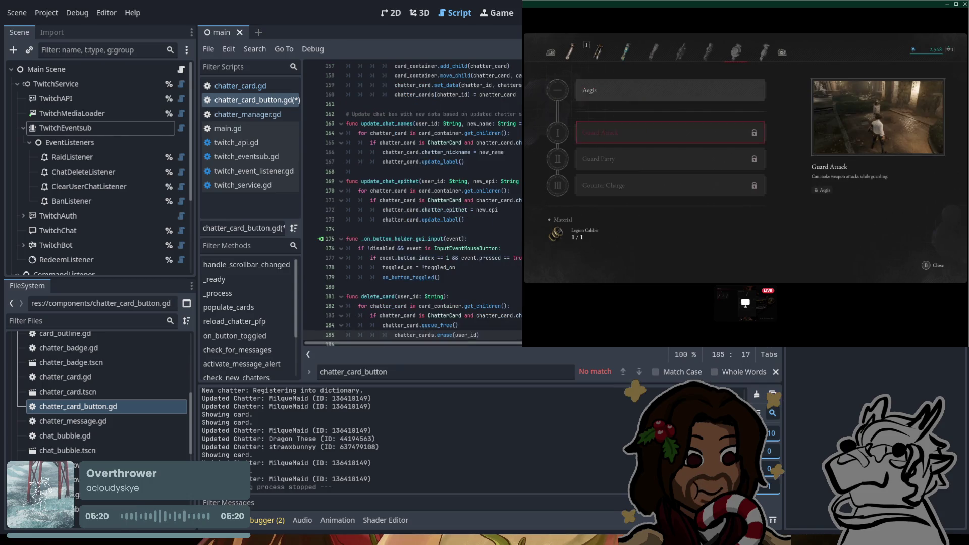
click(395, 316)
key(BackSpace)
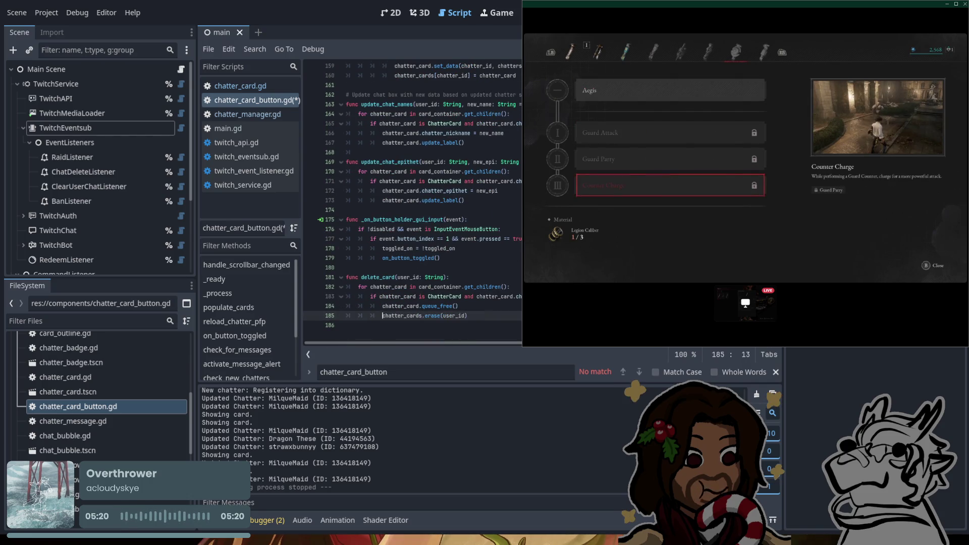
key(ctrl+s)
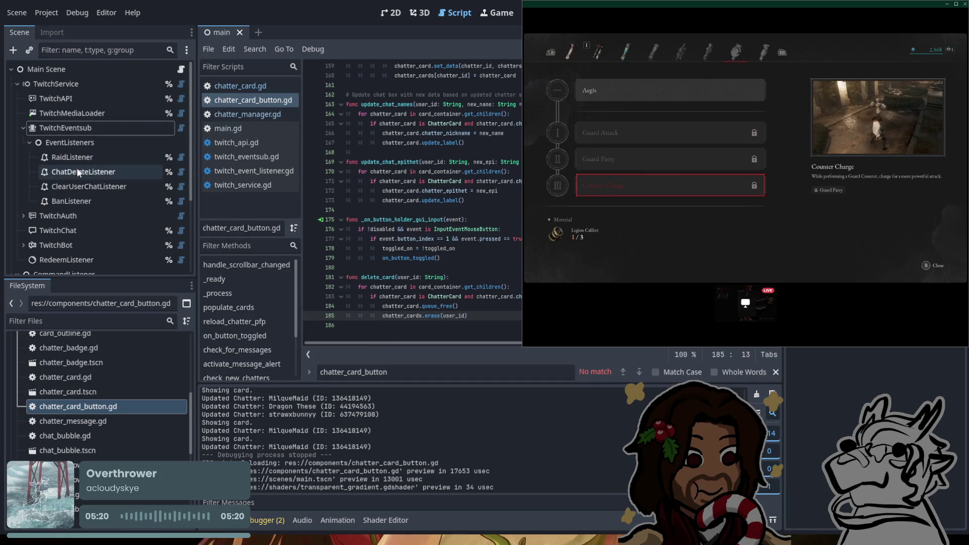
click(261, 128)
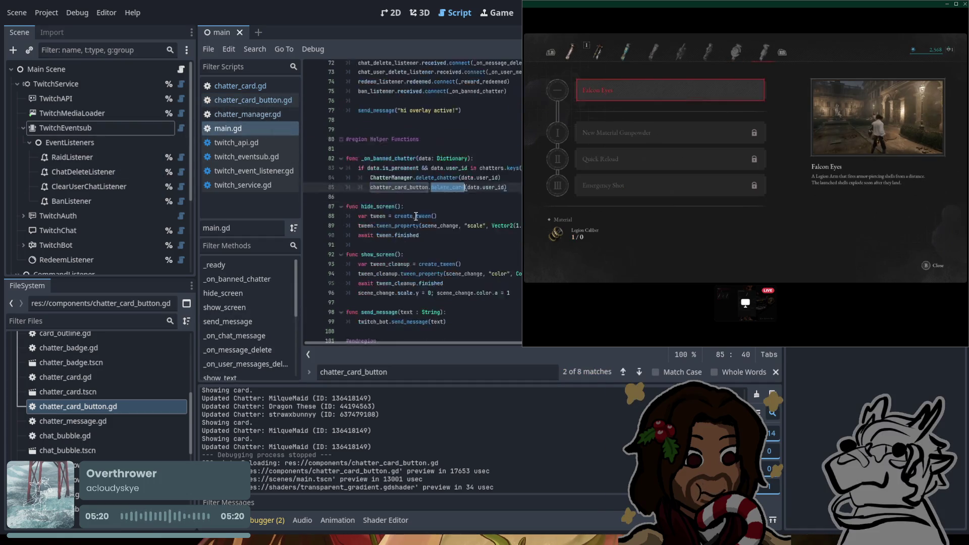
Collapse the #region Helper Functions block near line 80 of main.gd.
scroll(423, 190, down, 20)
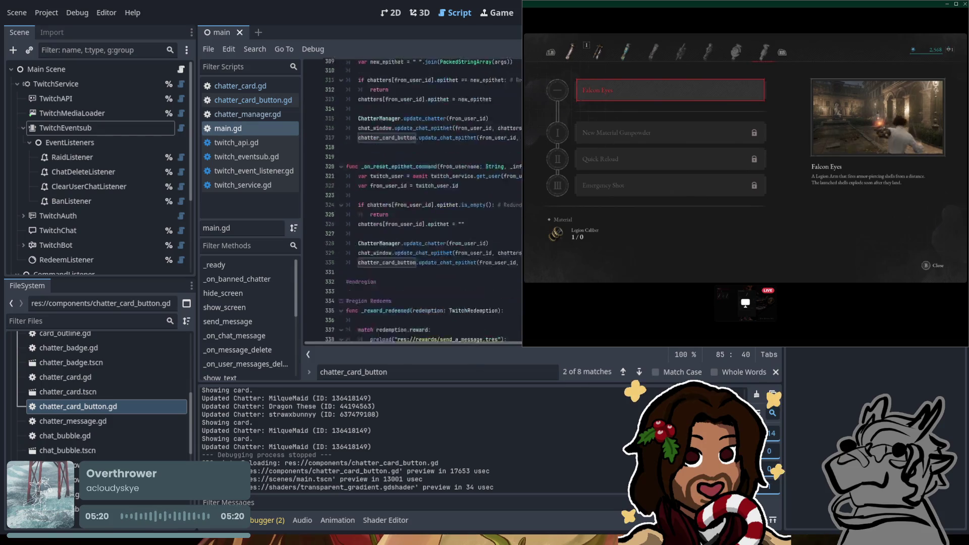
scroll(423, 189, down, 20)
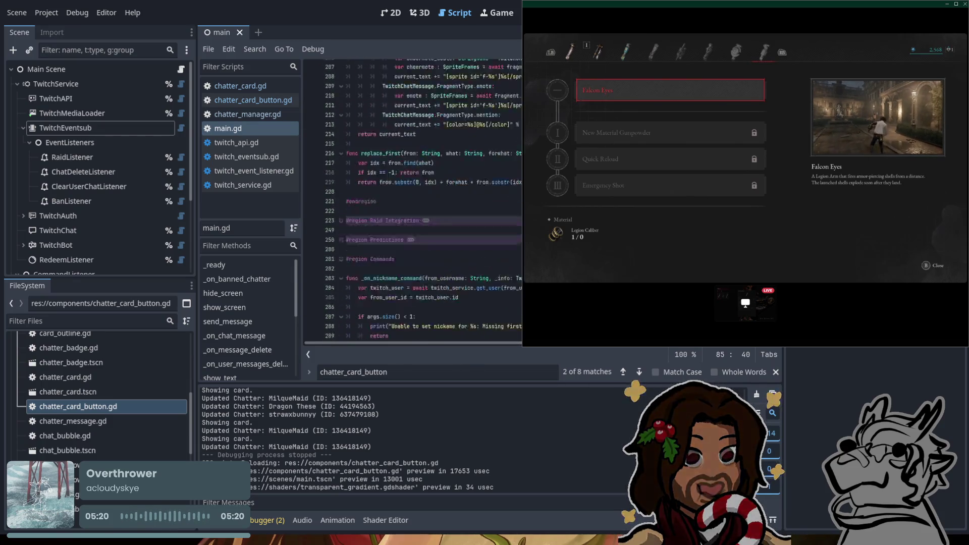
scroll(413, 197, up, 20)
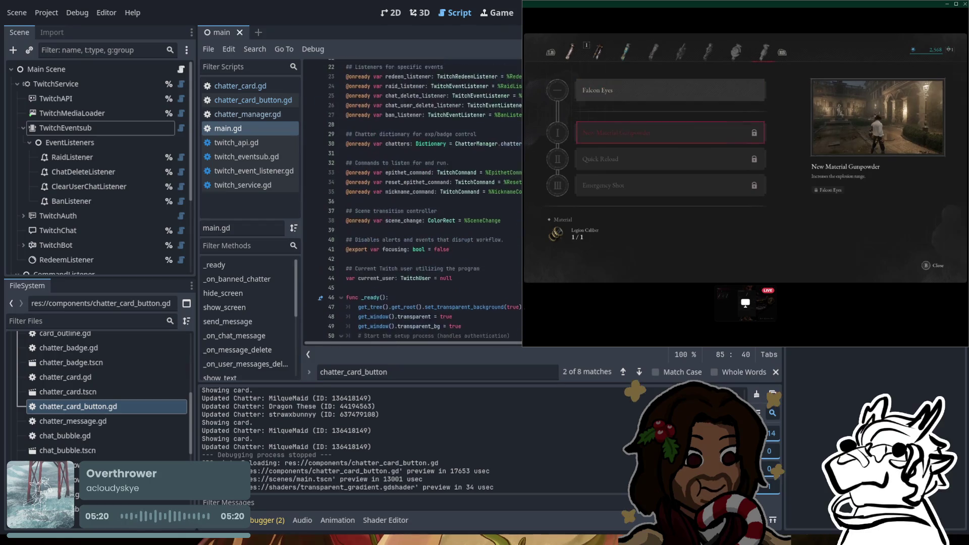
scroll(403, 151, down, 1)
click(341, 108)
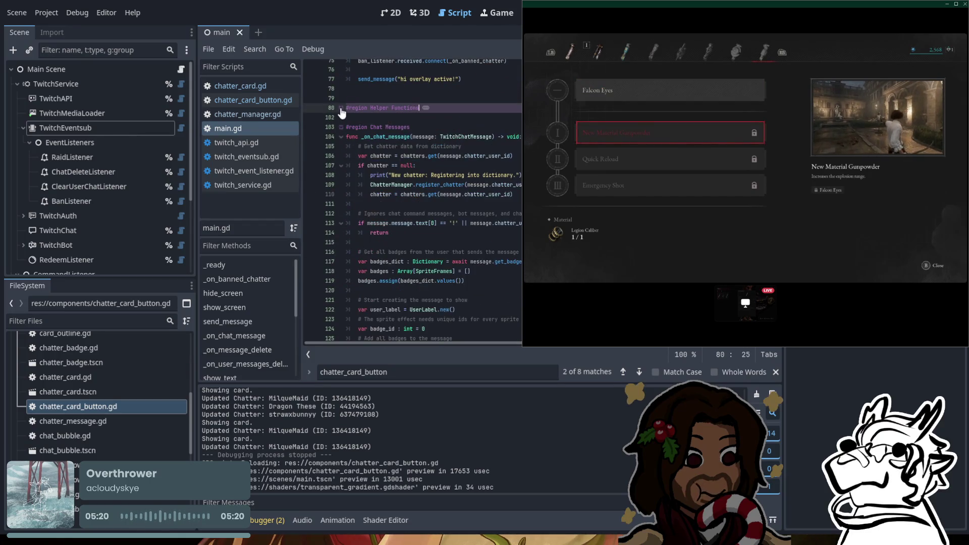
Fold the Chat Messages, Raid Integration, Predictions and Commands regions, keeping Redeems expanded to read.
click(341, 127)
click(341, 146)
click(341, 165)
click(341, 184)
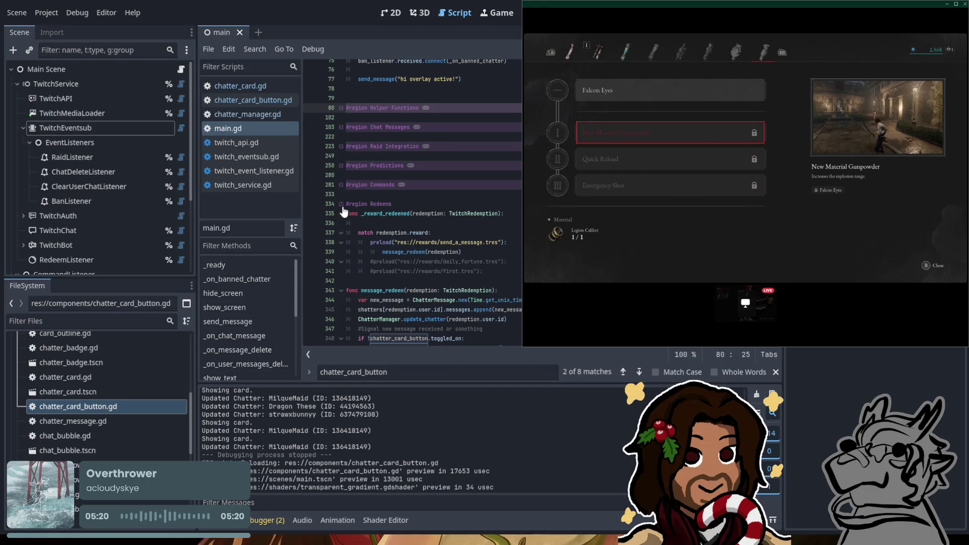
click(343, 204)
click(343, 209)
scroll(404, 202, down, 4)
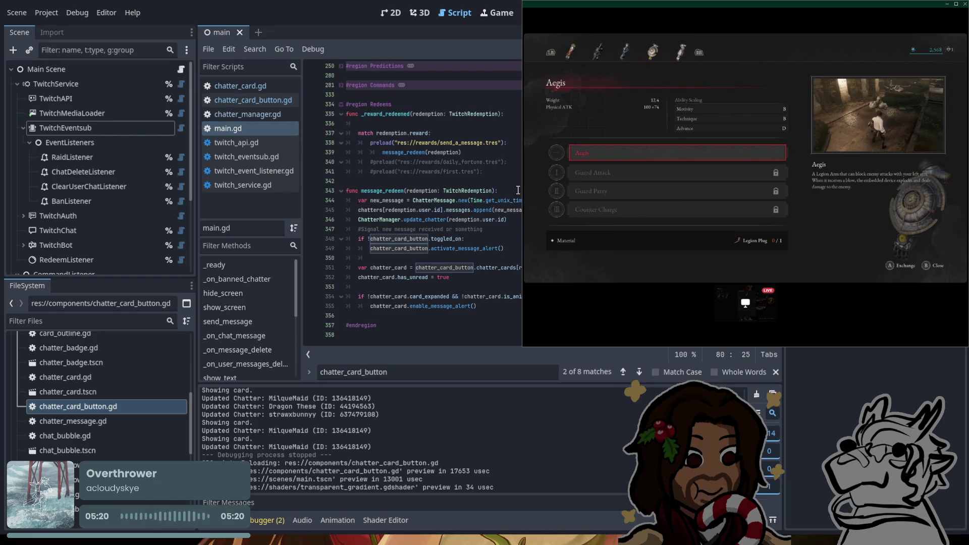
scroll(125, 419, up, 10)
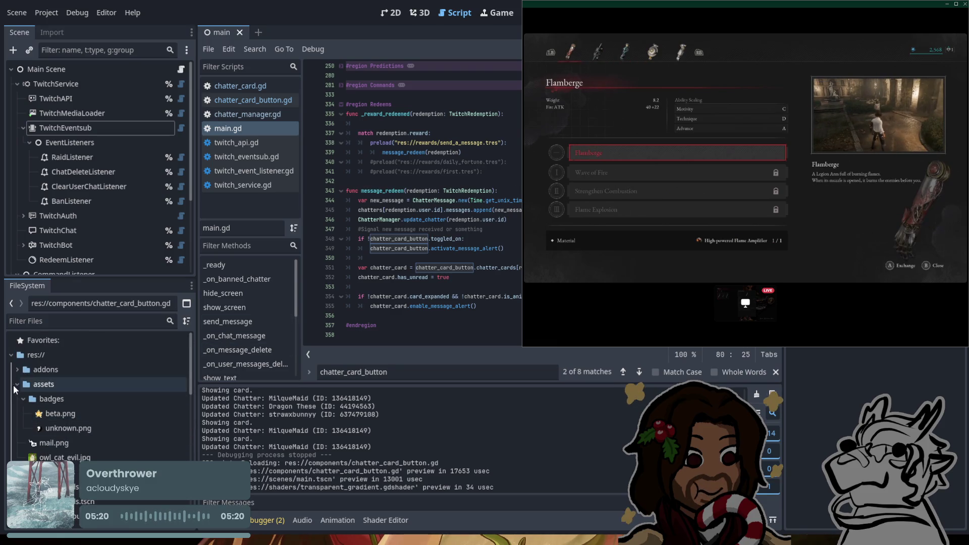
Collapse the assets and globals folders in the project file tree.
click(14, 385)
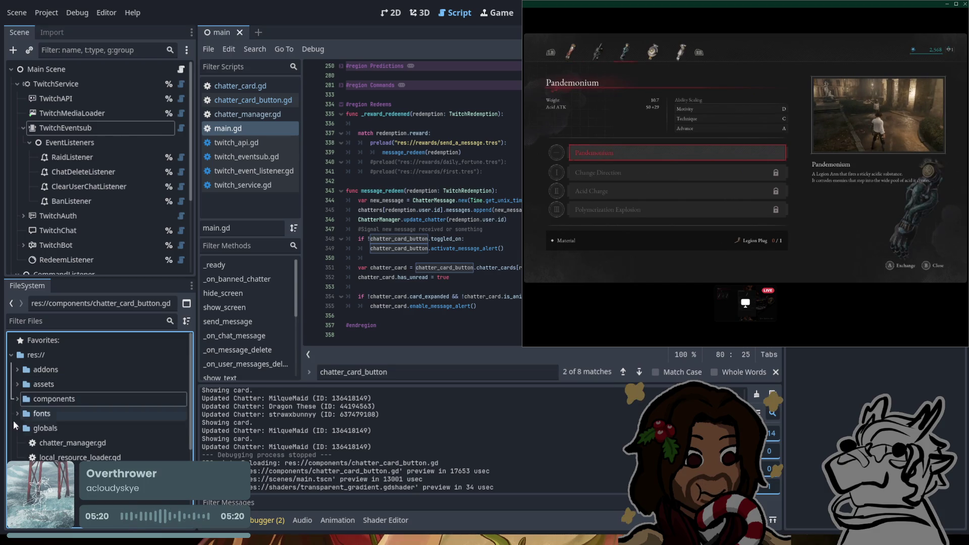
click(17, 427)
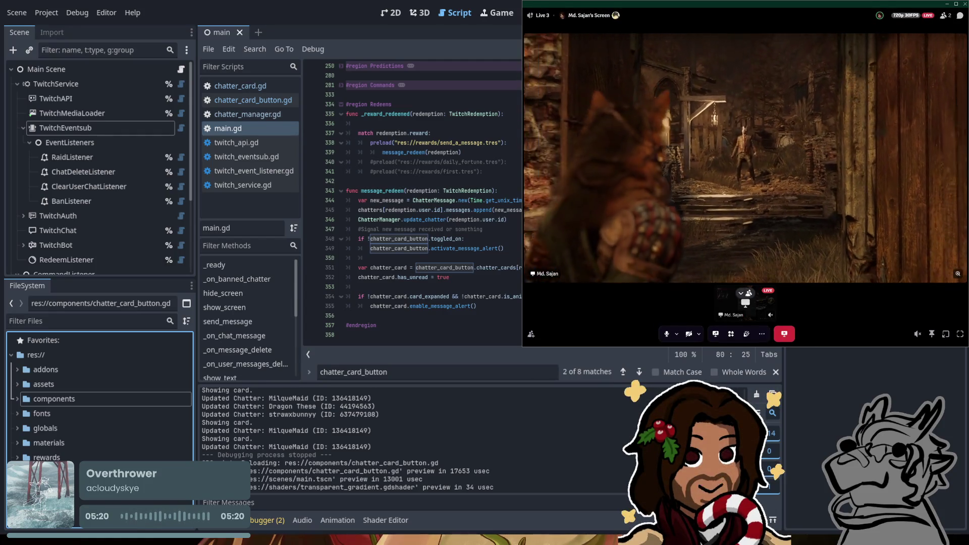
mouse_move(594, 15)
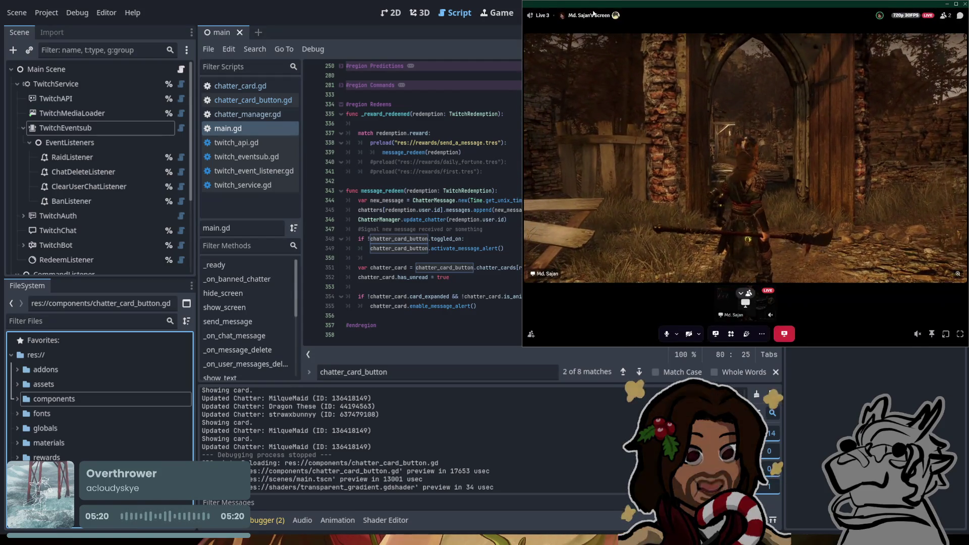